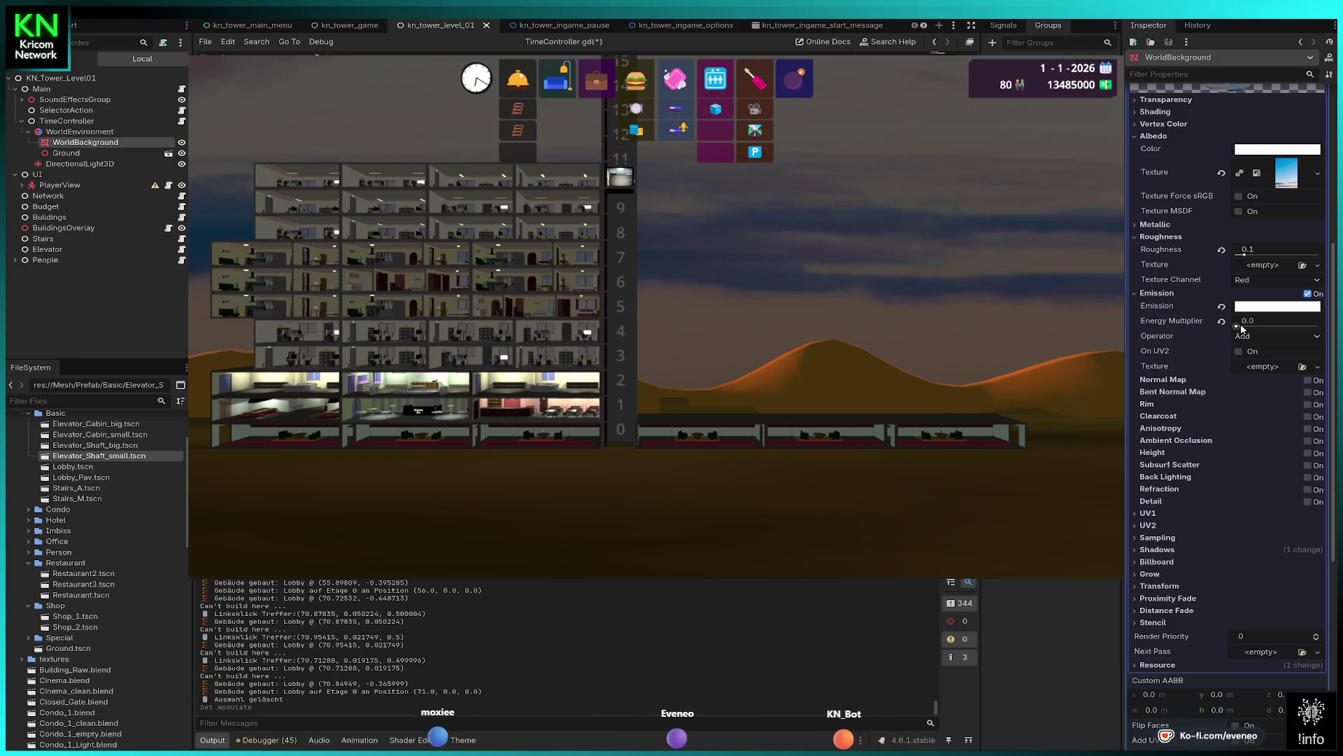
- Sweep the WorldBackground emission energy multiplier slider and leave it at 0.0
mouse_move(1236, 327)
left_mouse_down()
mouse_move(1274, 328)
mouse_move(1203, 327)
left_mouse_up()
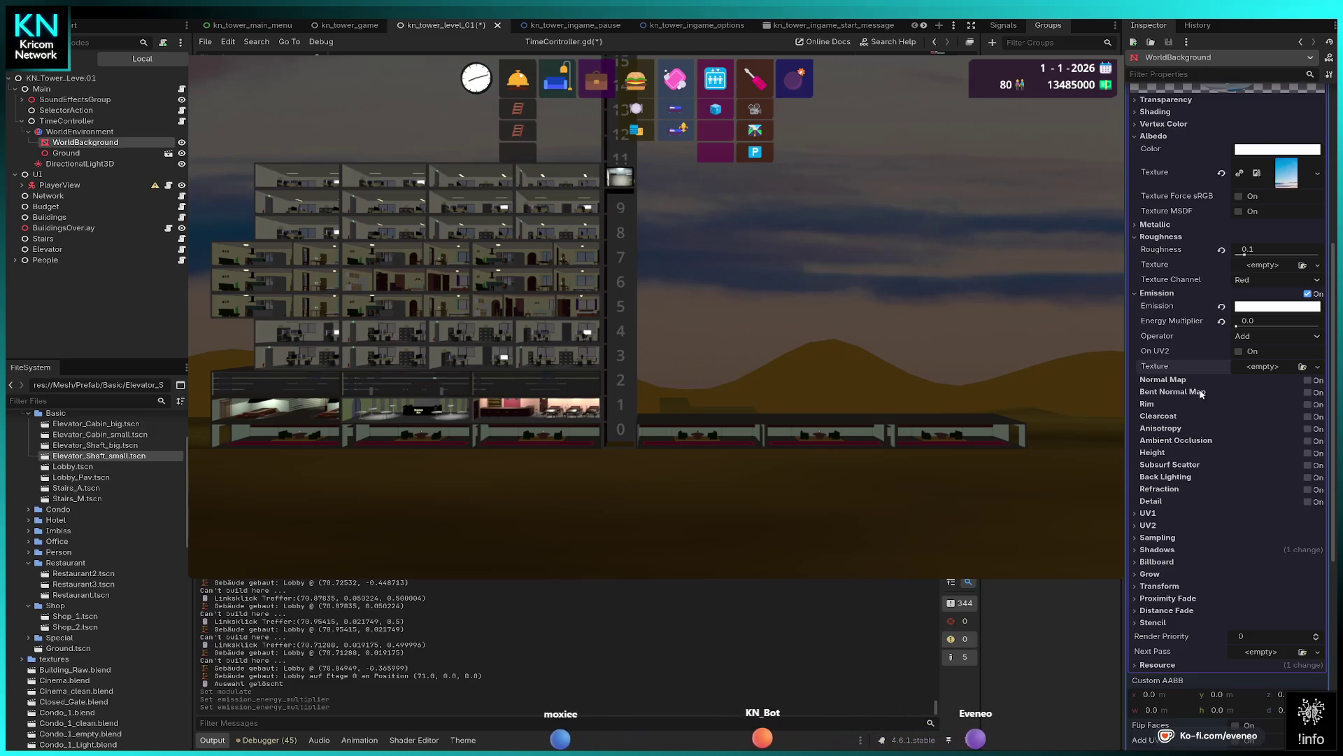
- Use the sky image as emission texture at energy 0.85 with On UV2, and preview it
left_click_drag(1285, 172, 1155, 368)
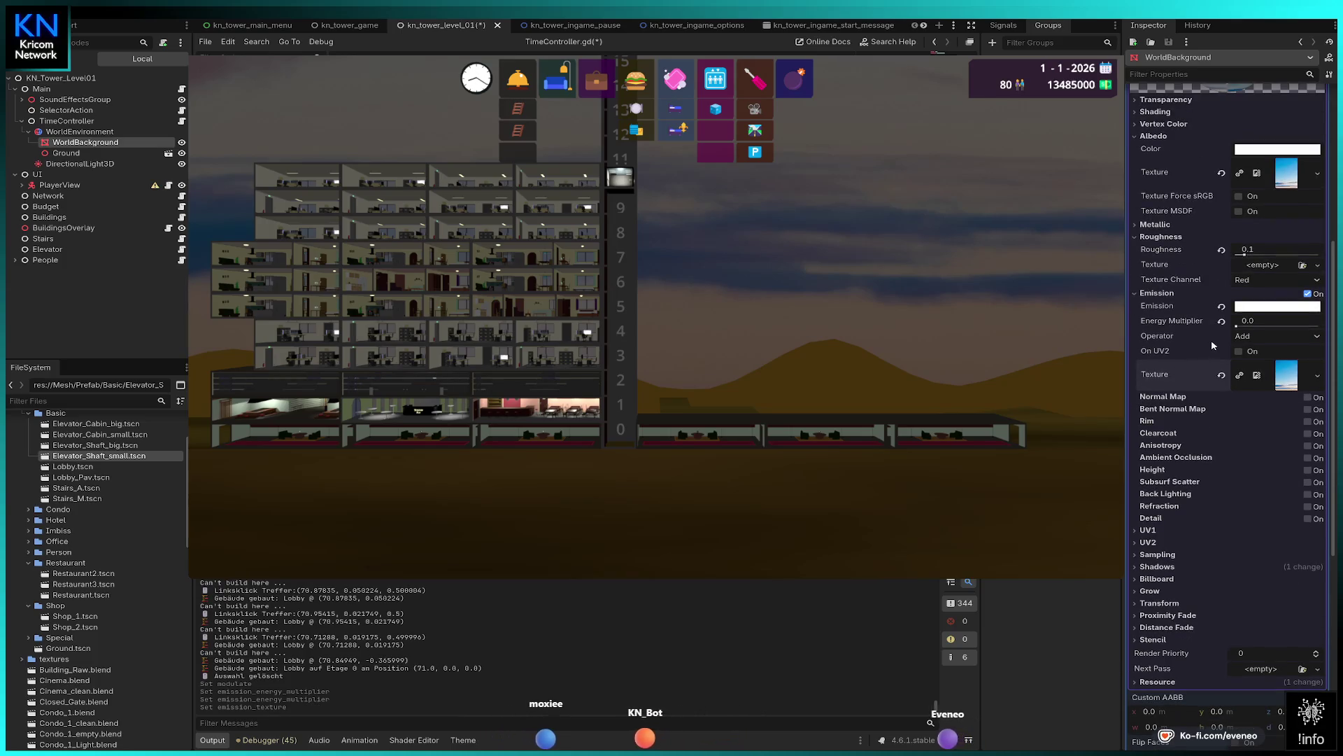
left_click_drag(1237, 326, 1239, 326)
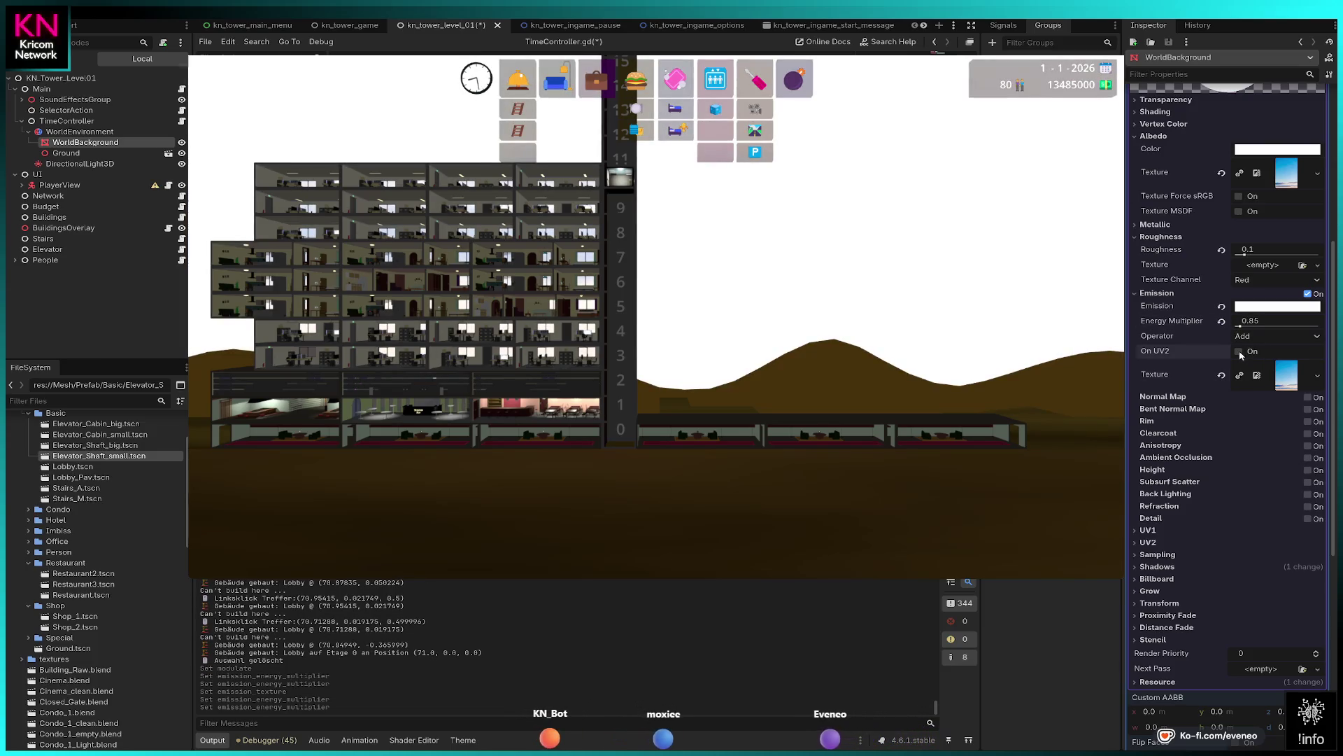
left_click(1239, 352)
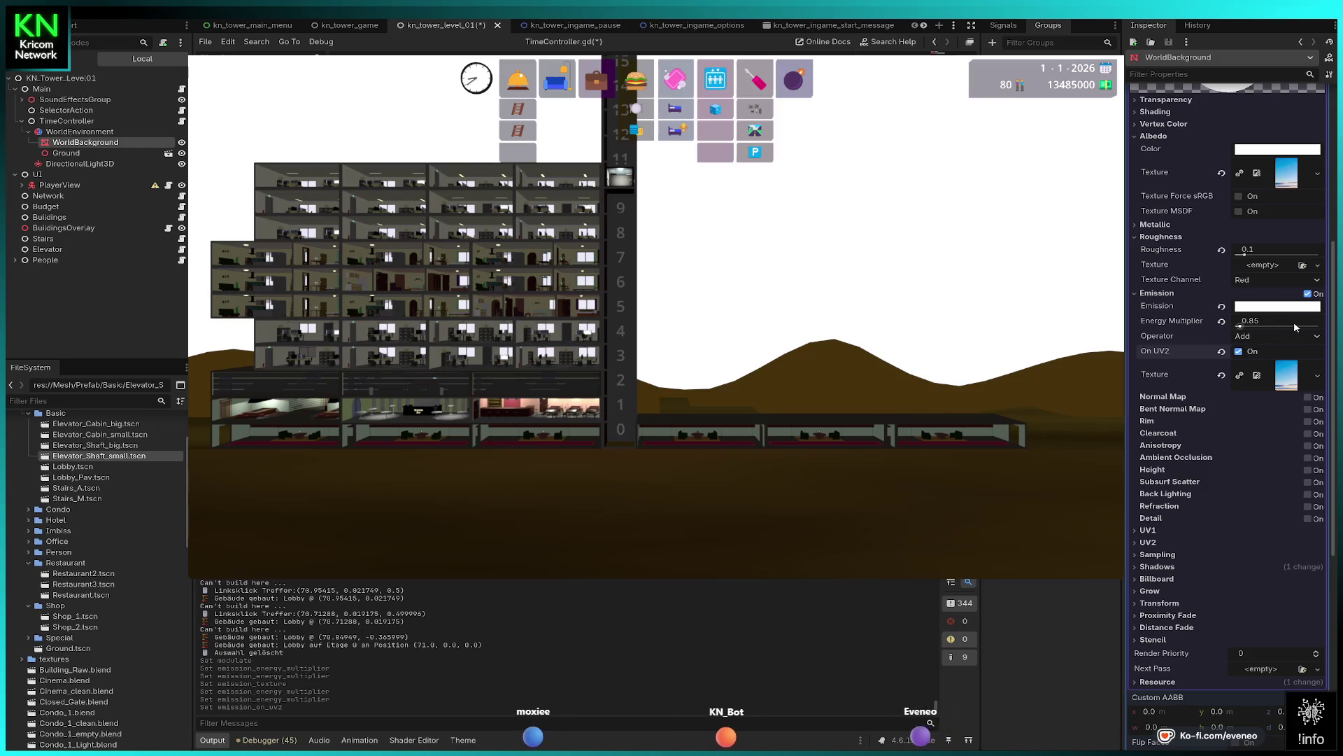
left_click(1291, 379)
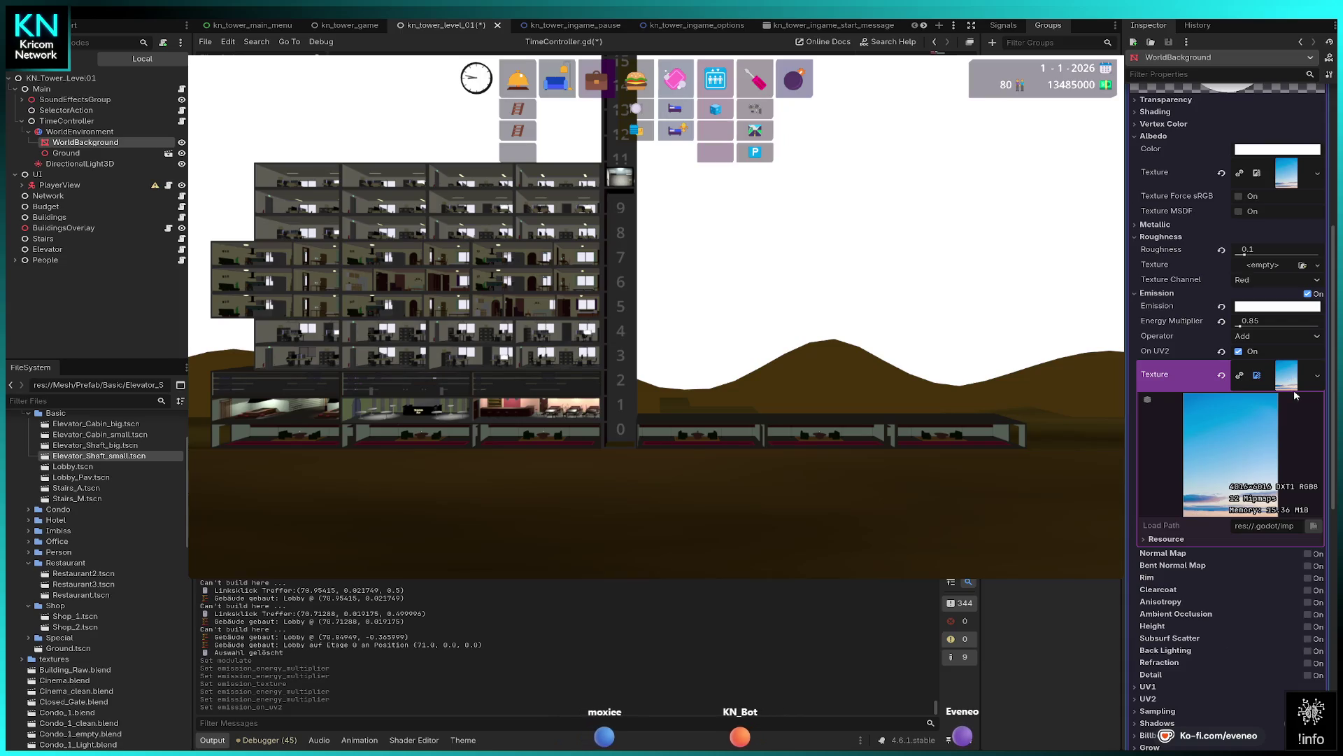
- Toggle normal mapping on and off, and set the emission energy multiplier to 0.1
left_click(1308, 554)
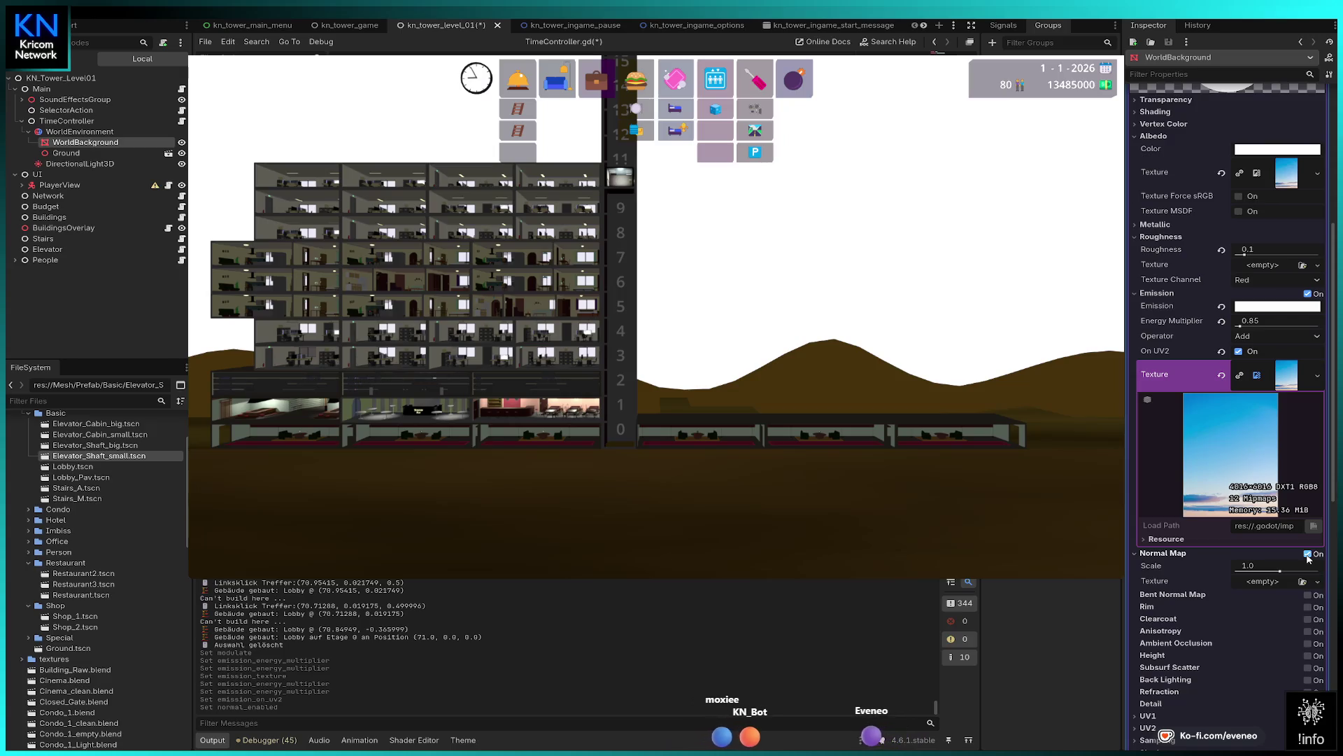
left_click(1308, 554)
left_click(1263, 323)
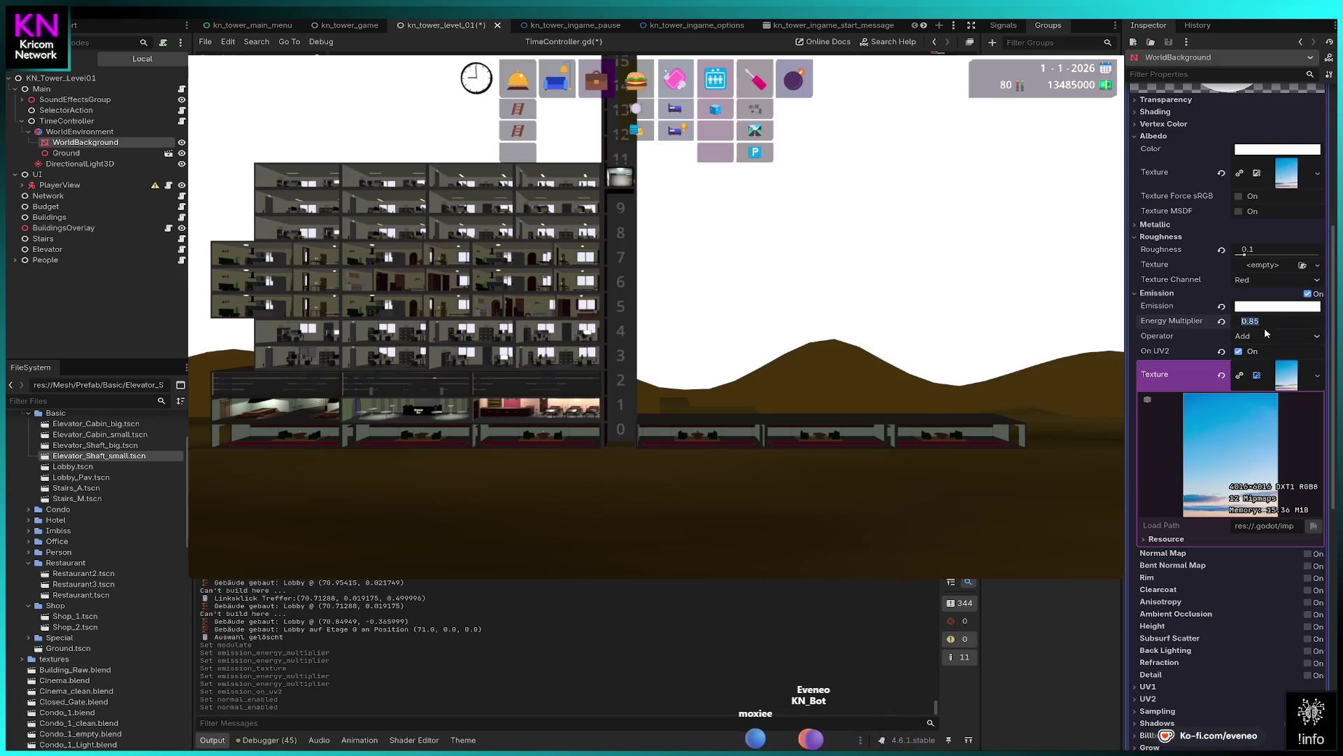
type("0.1")
key("Return")
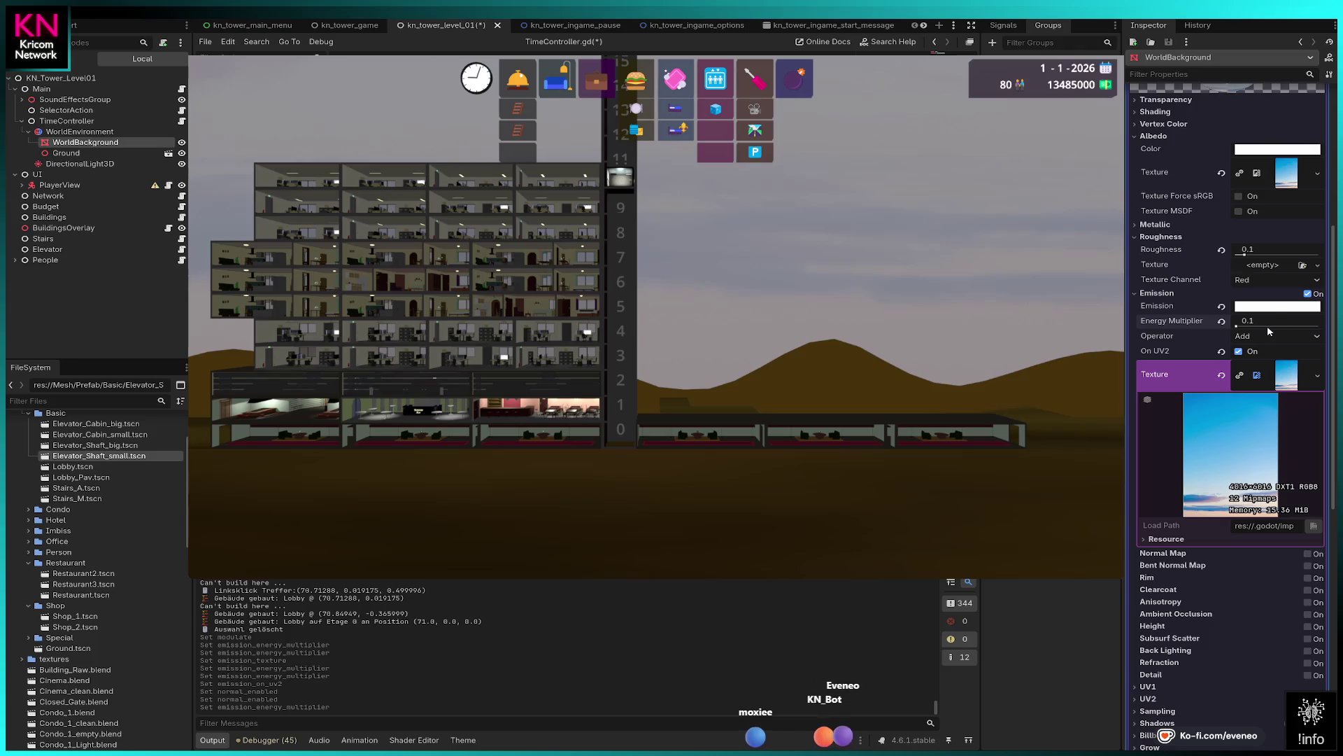
- Reset roughness and re-enter 0.1, then revert the emission energy multiplier to 1.0
left_click(1221, 251)
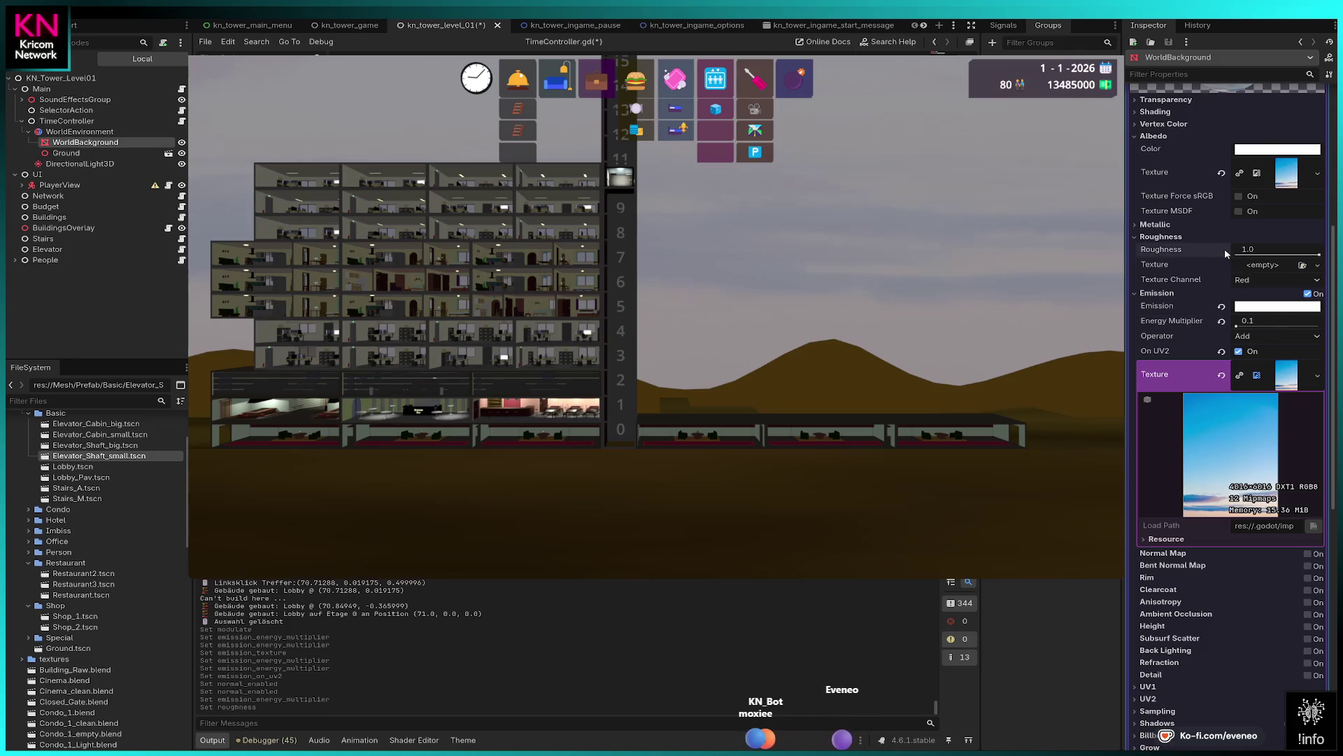
left_click(1281, 250)
type("0.1")
key("Return")
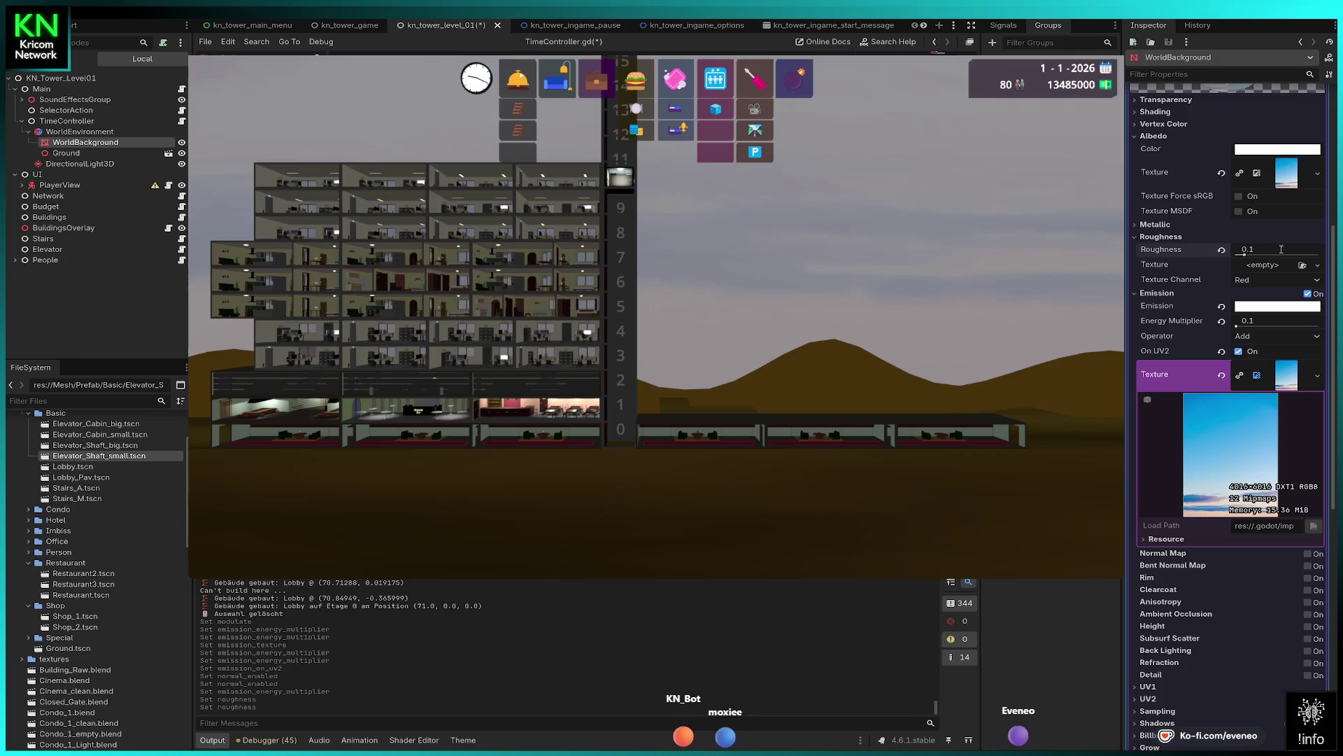
left_click(1220, 322)
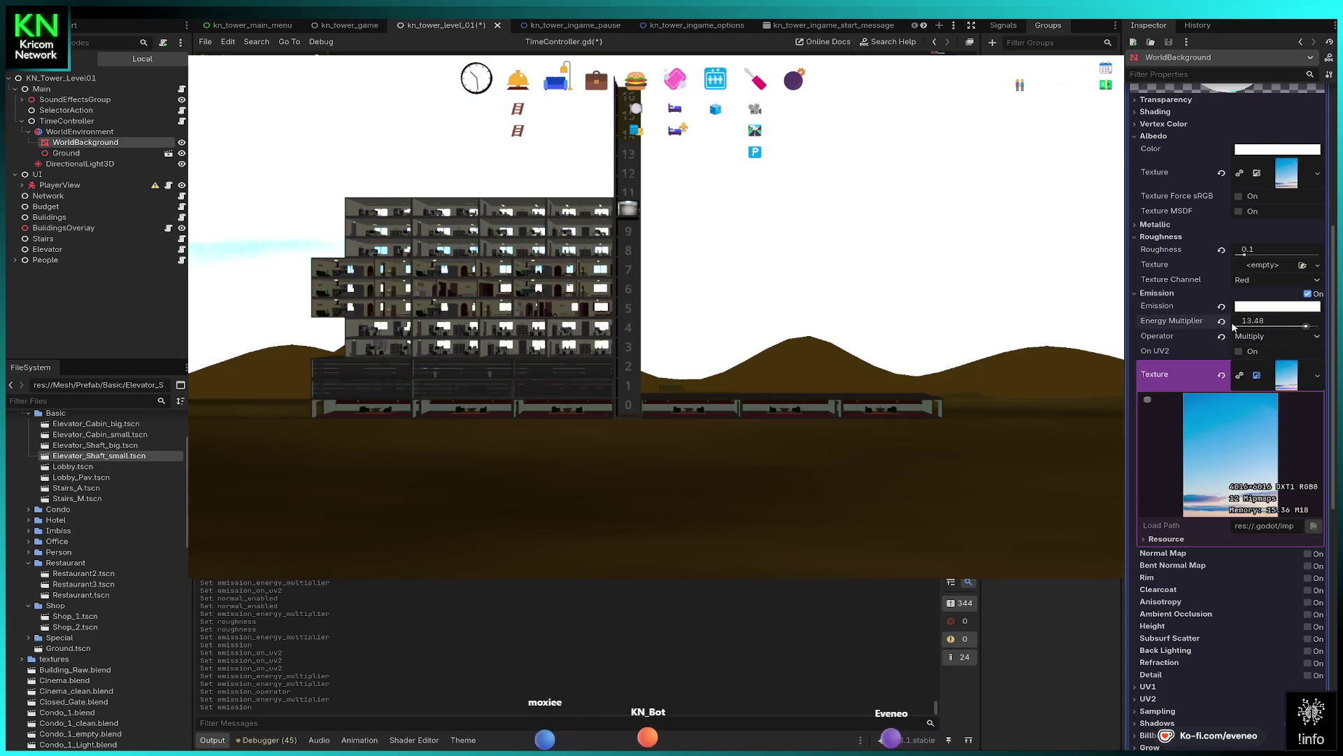
left_click(1221, 321)
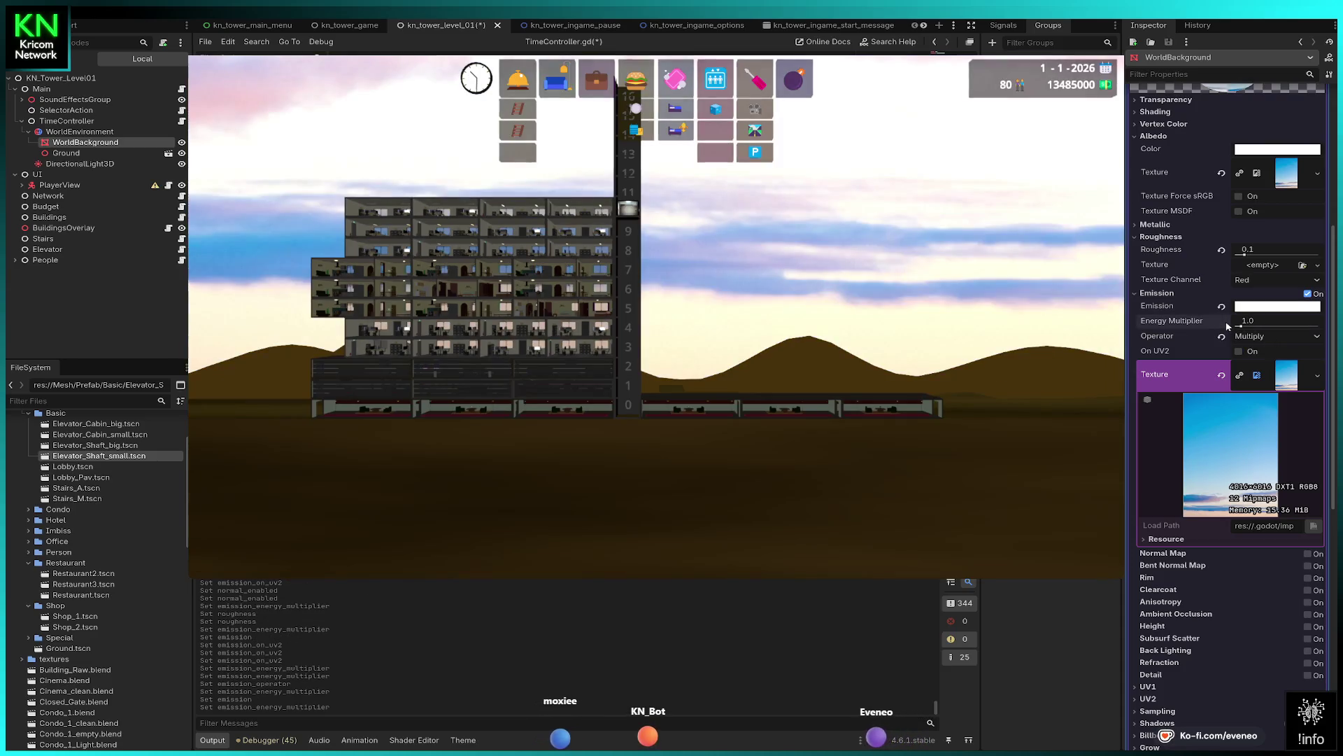
- Try an energy multiplier near 1.53, settle on 1, and revert the operator to Add and colour to default
left_click_drag(1241, 328, 1244, 329)
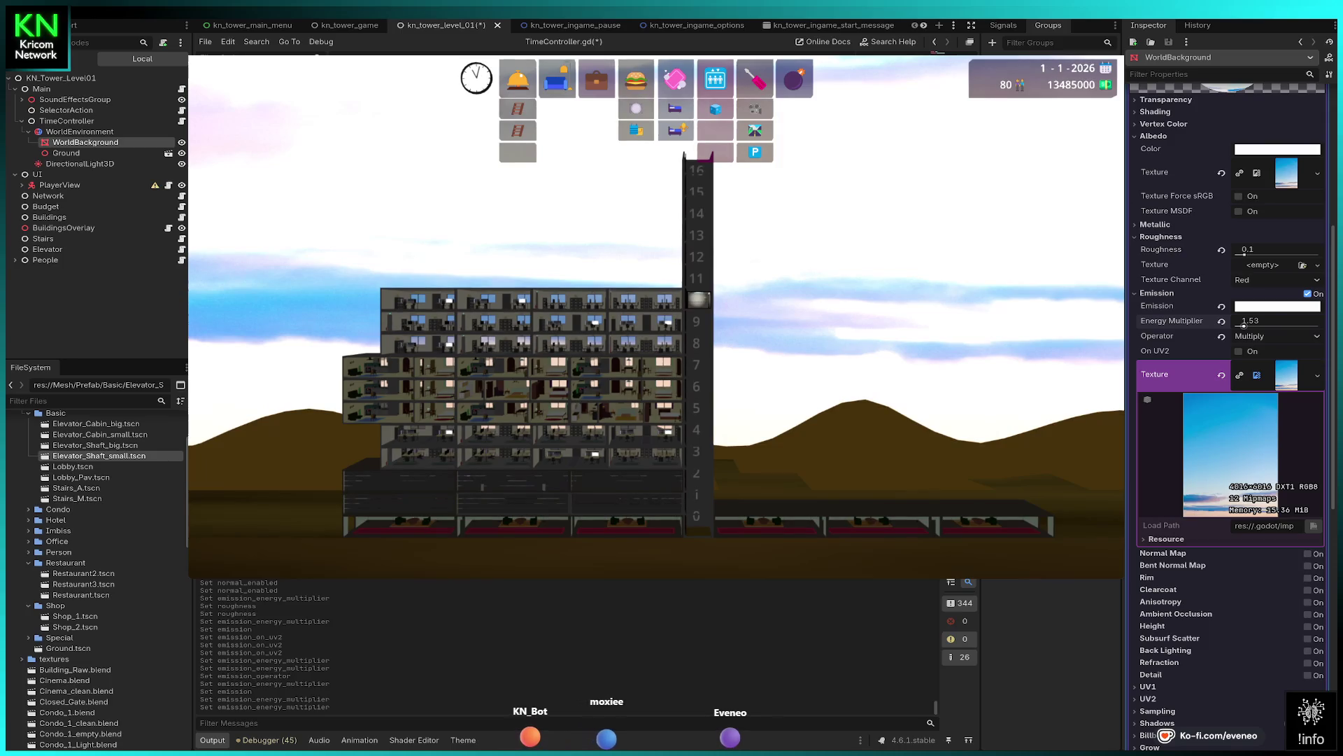
type("1")
key("Return")
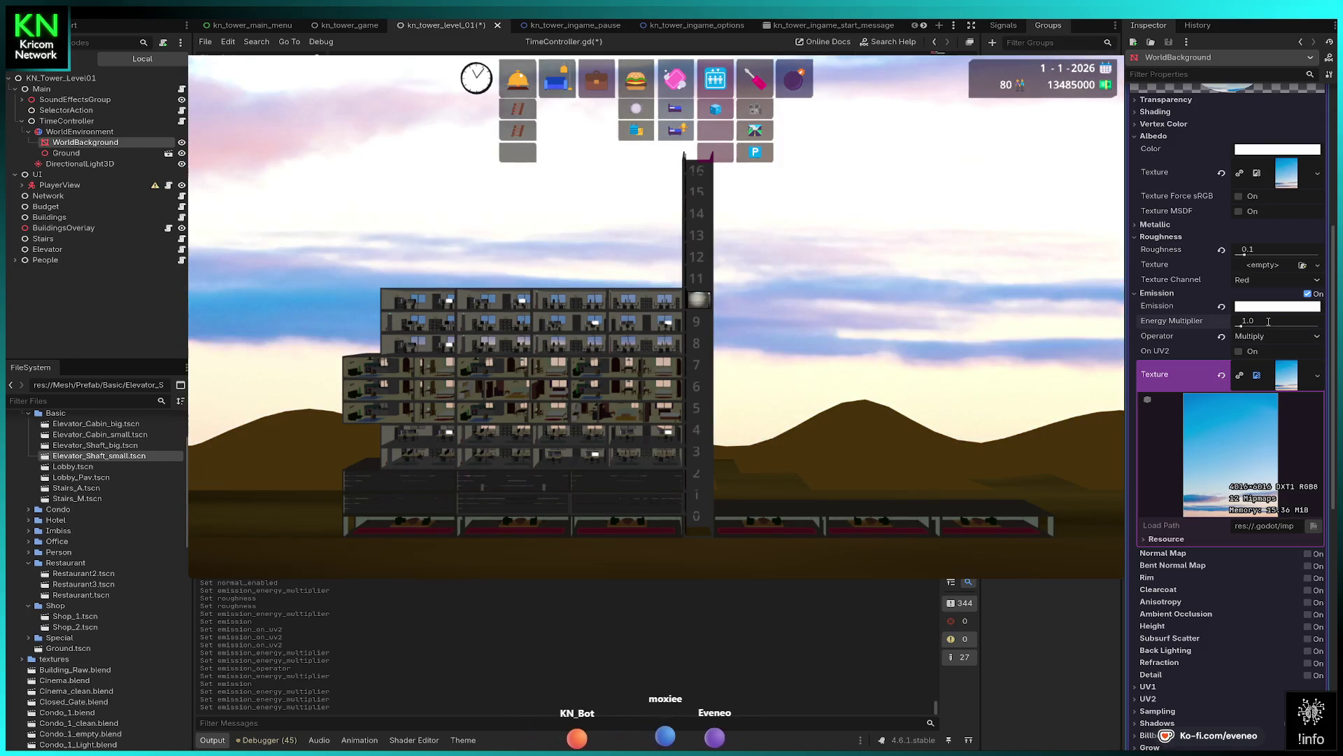
left_click(1222, 337)
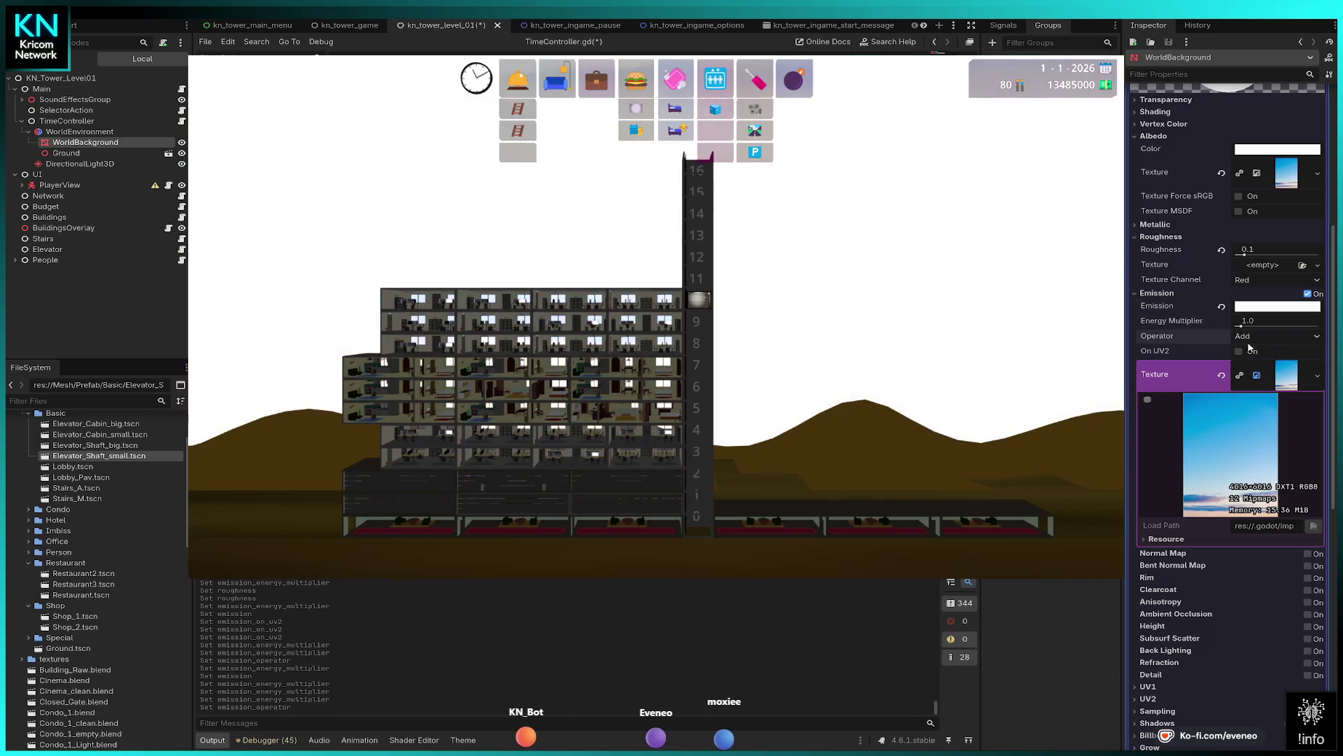
left_click(1221, 306)
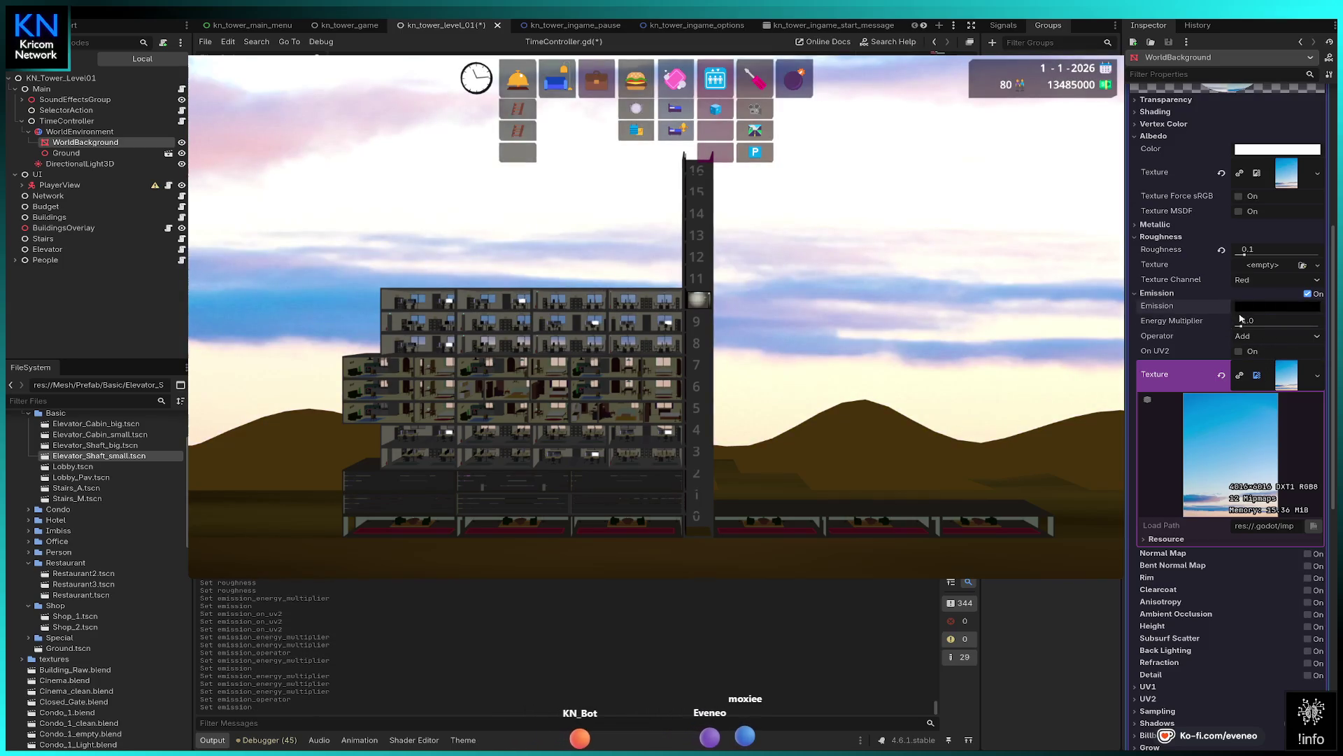
- Make the emission colour white and readjust the energy multiplier, ending at 0.0
left_click_drag(1242, 327, 1249, 328)
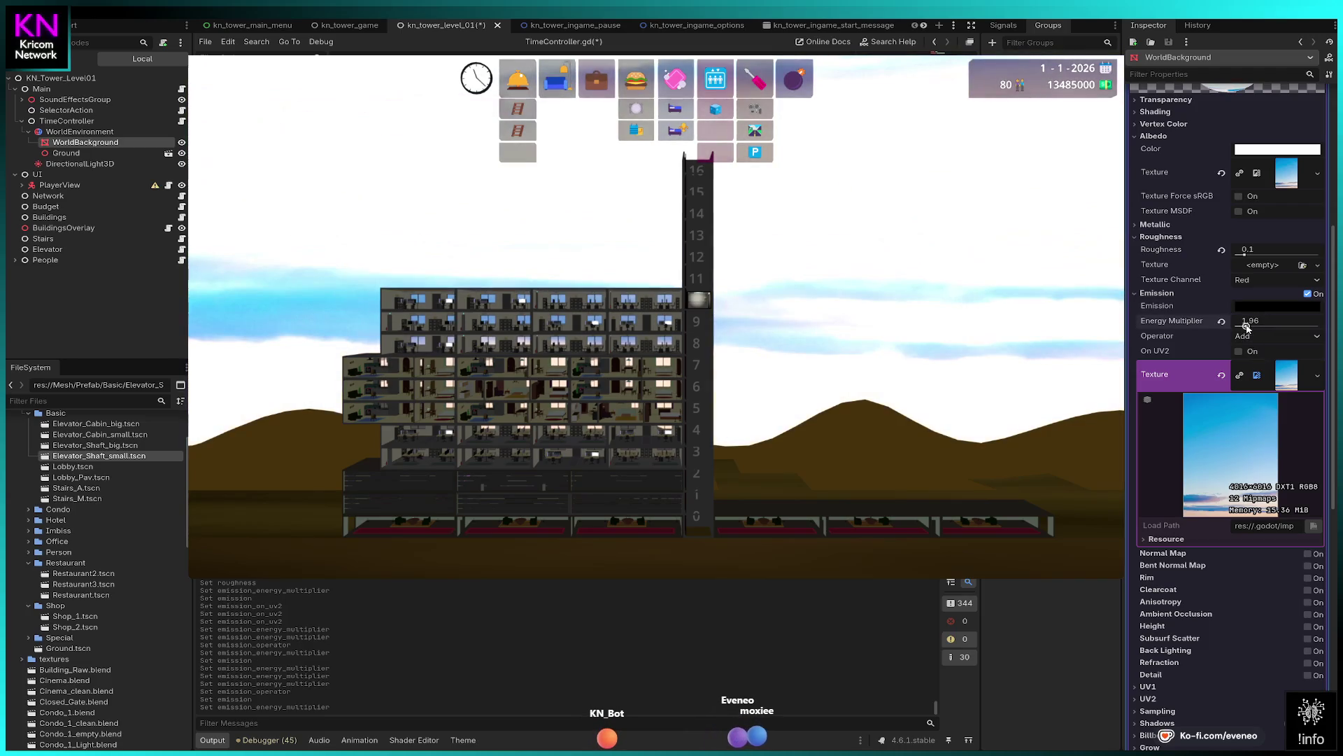
left_click_drag(1277, 149, 1277, 306)
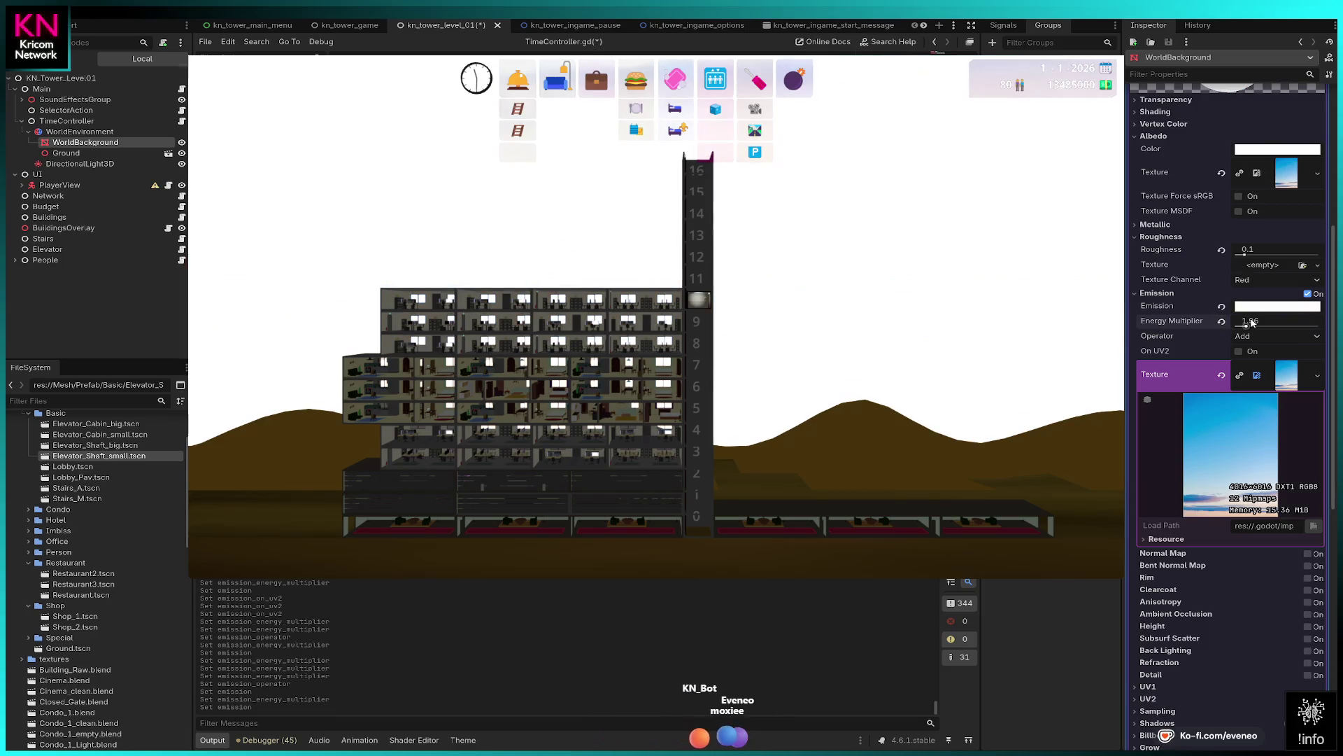
left_click(1223, 322)
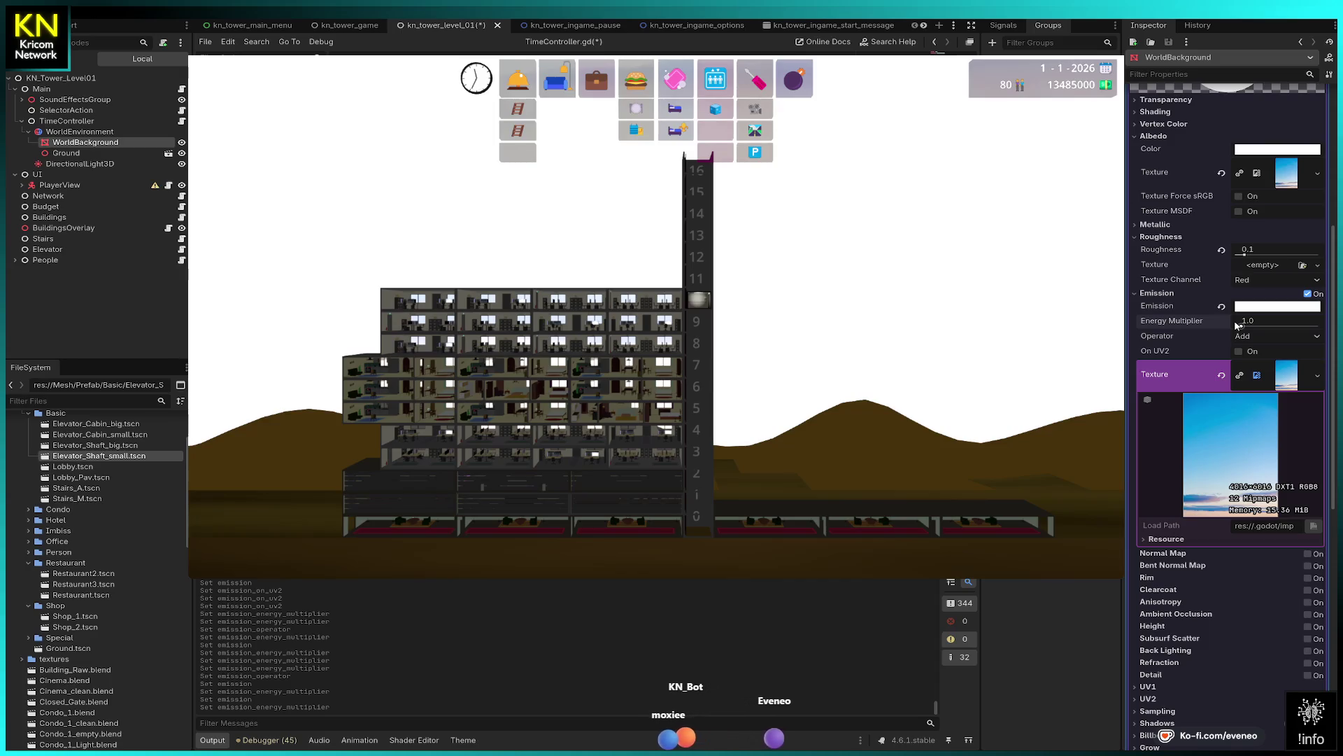
mouse_move(1245, 325)
left_mouse_down()
mouse_move(1259, 324)
mouse_move(1225, 323)
mouse_move(1237, 324)
left_mouse_up()
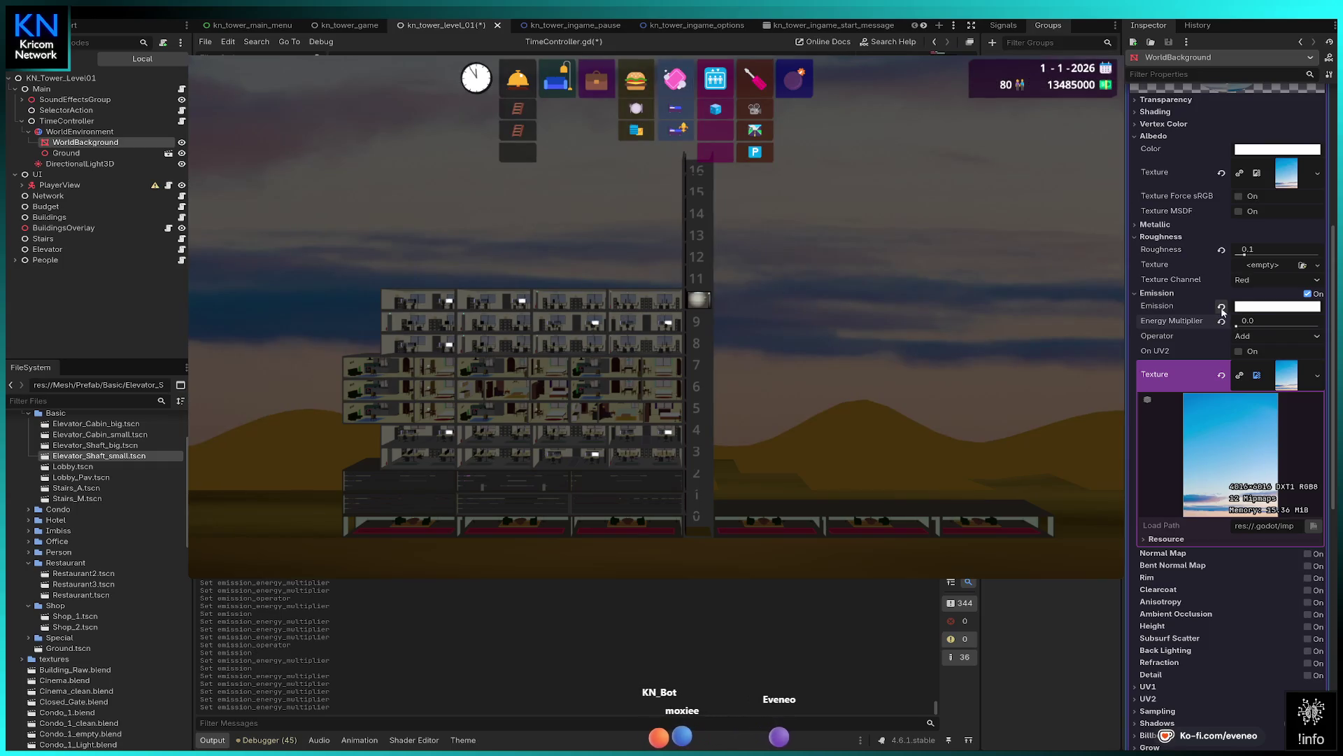
- Revert the emission colour to black and set the energy multiplier to 0.1
left_click(1222, 308)
left_click(1258, 323)
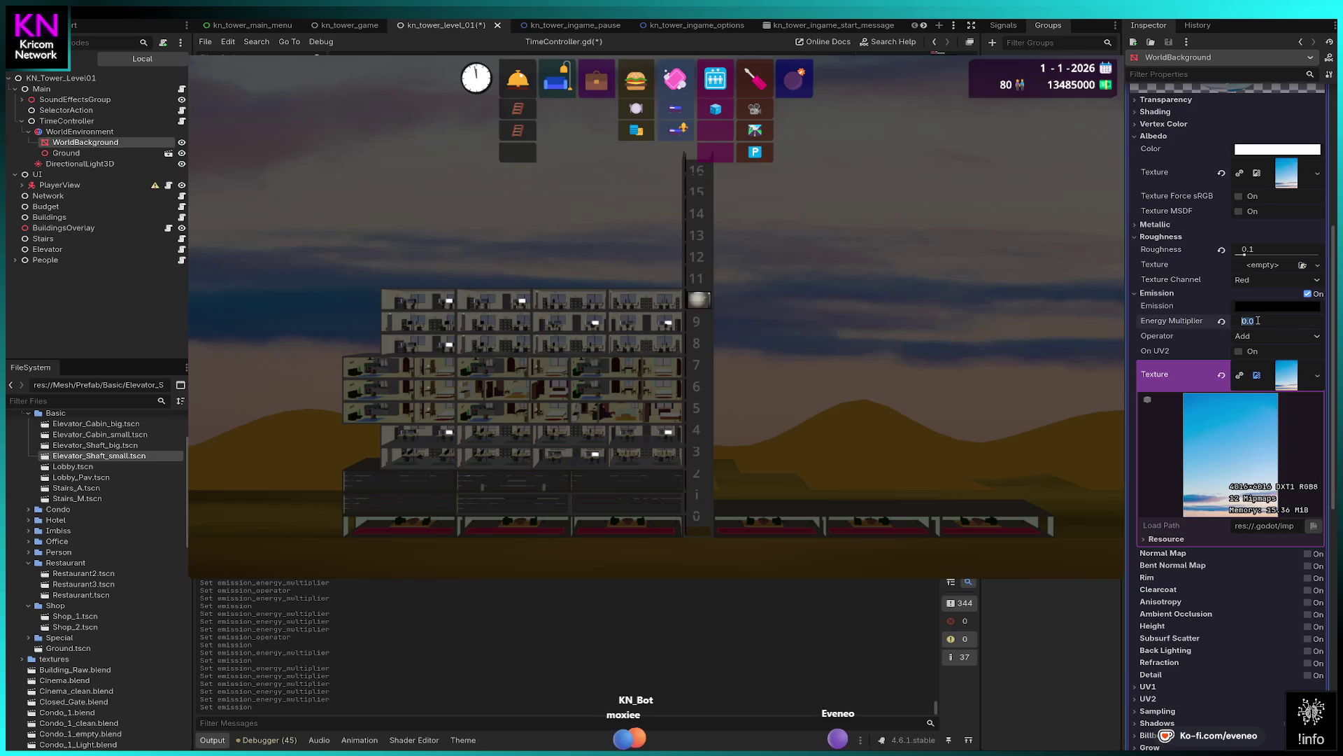
type("0.1")
key("Return")
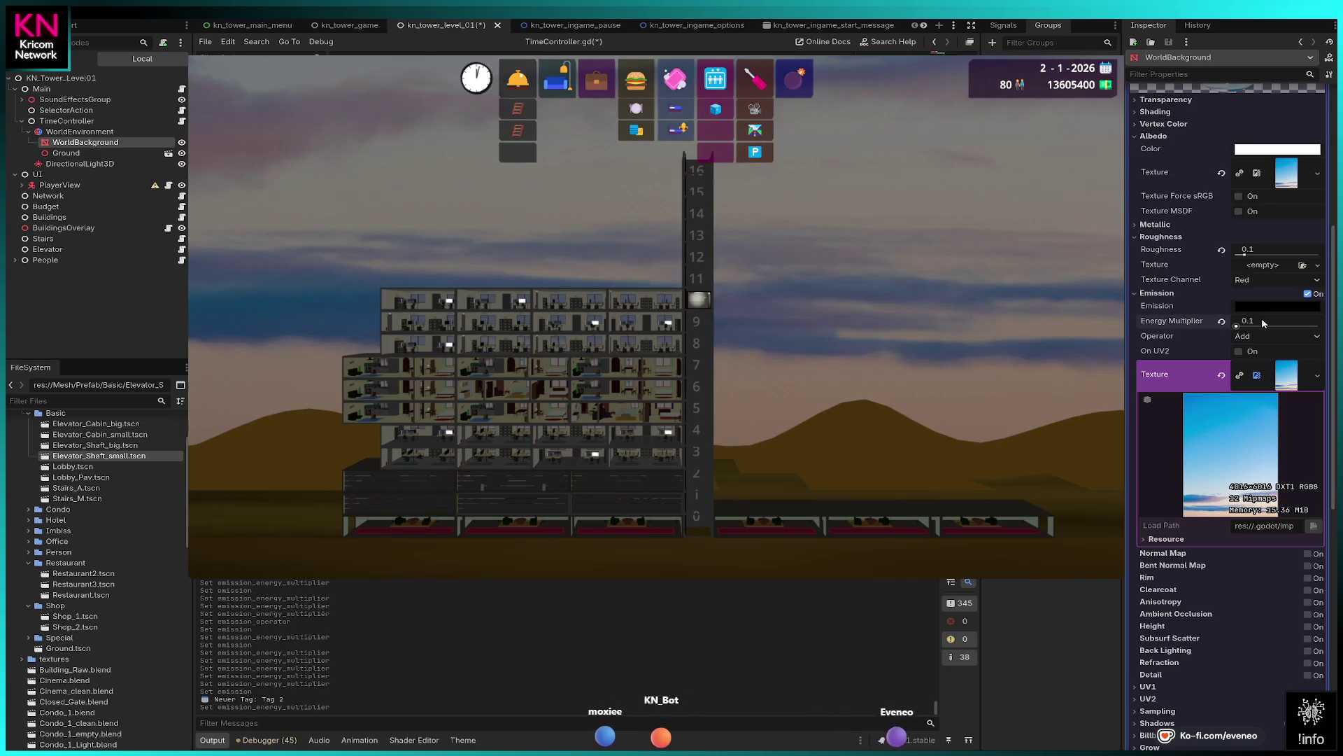
- Set the energy multiplier back to 1 and clear the albedo texture
type("1")
key("Return")
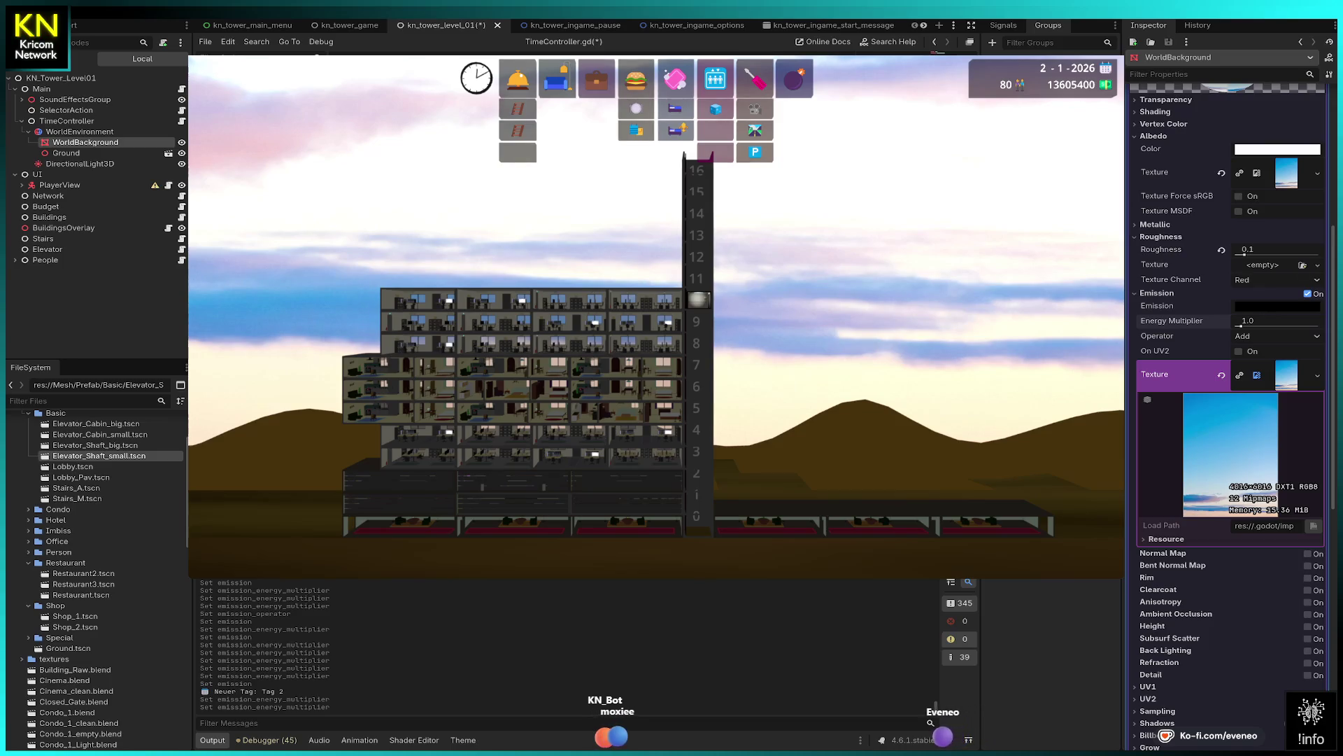
left_click(1221, 173)
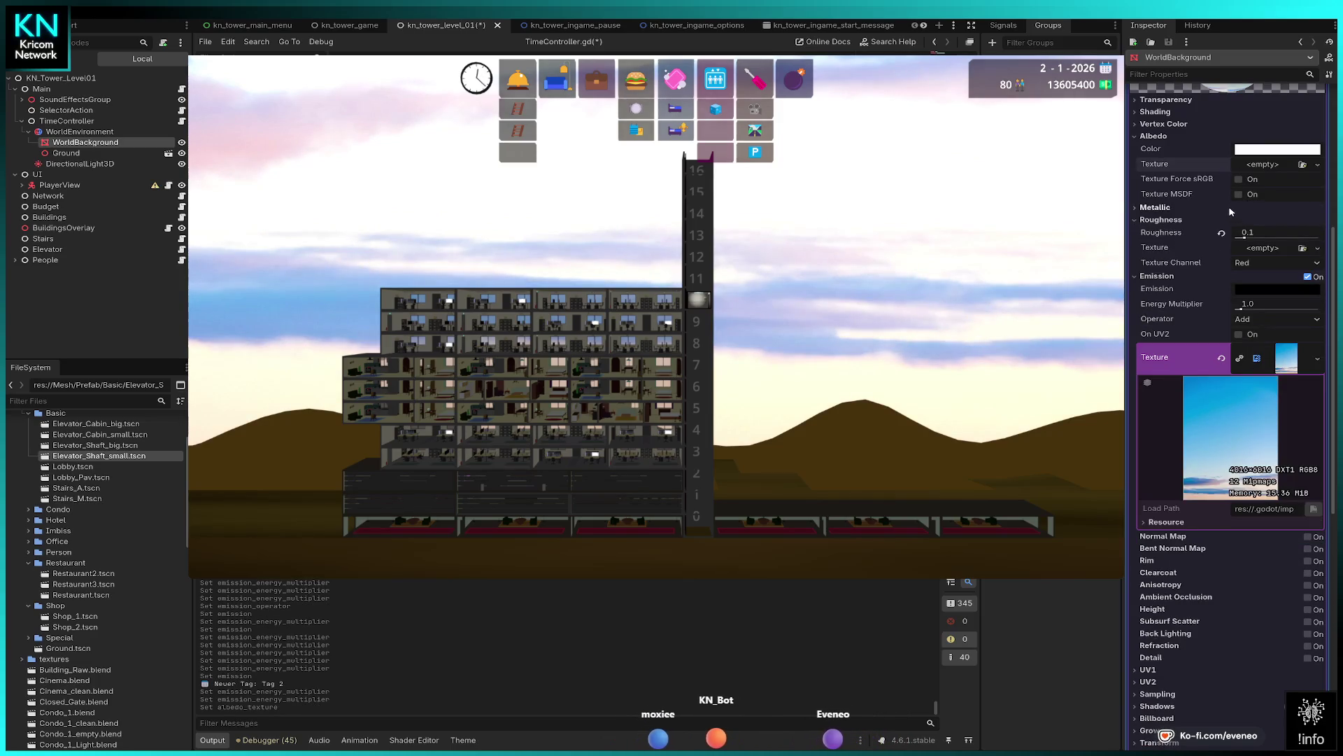
- Try an emission energy multiplier of 0, then undo the material changes
left_click(1136, 139)
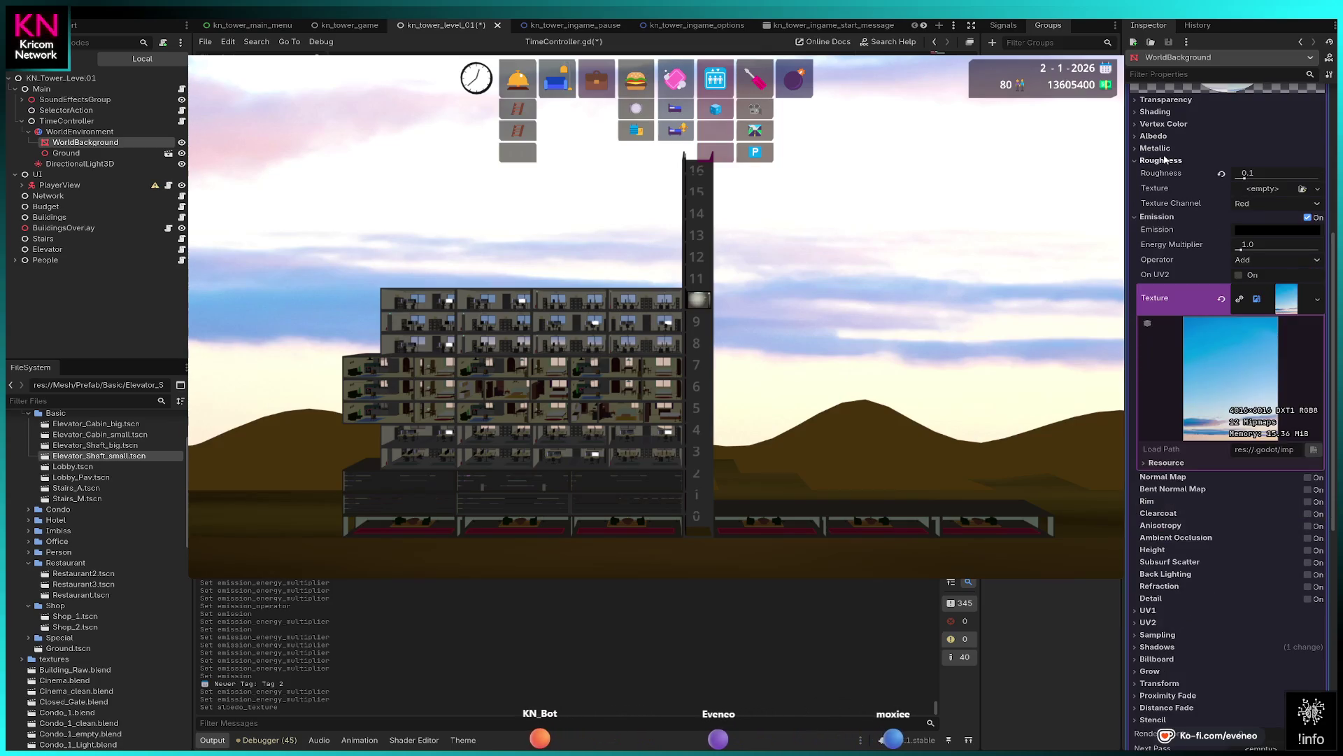
left_click(1270, 246)
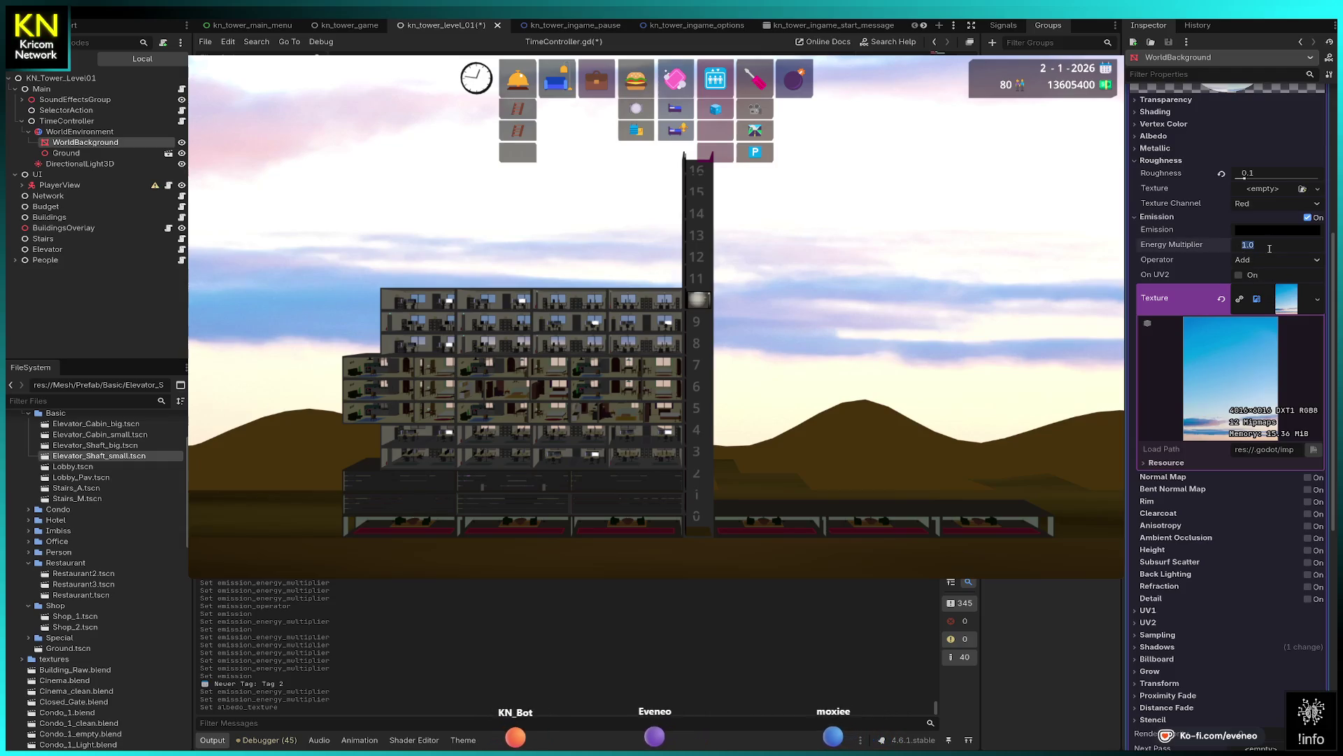
type("0")
key("Return")
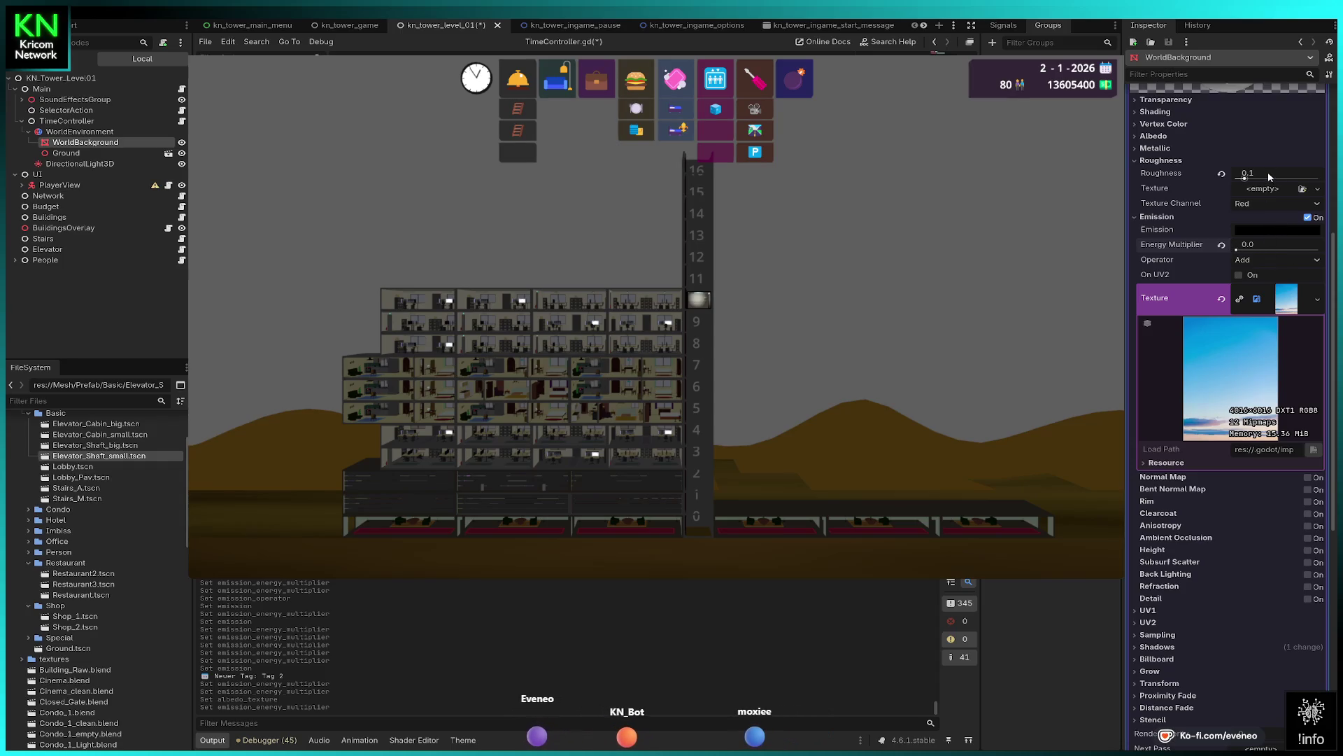
key("ctrl+z")
key("ctrl+z")
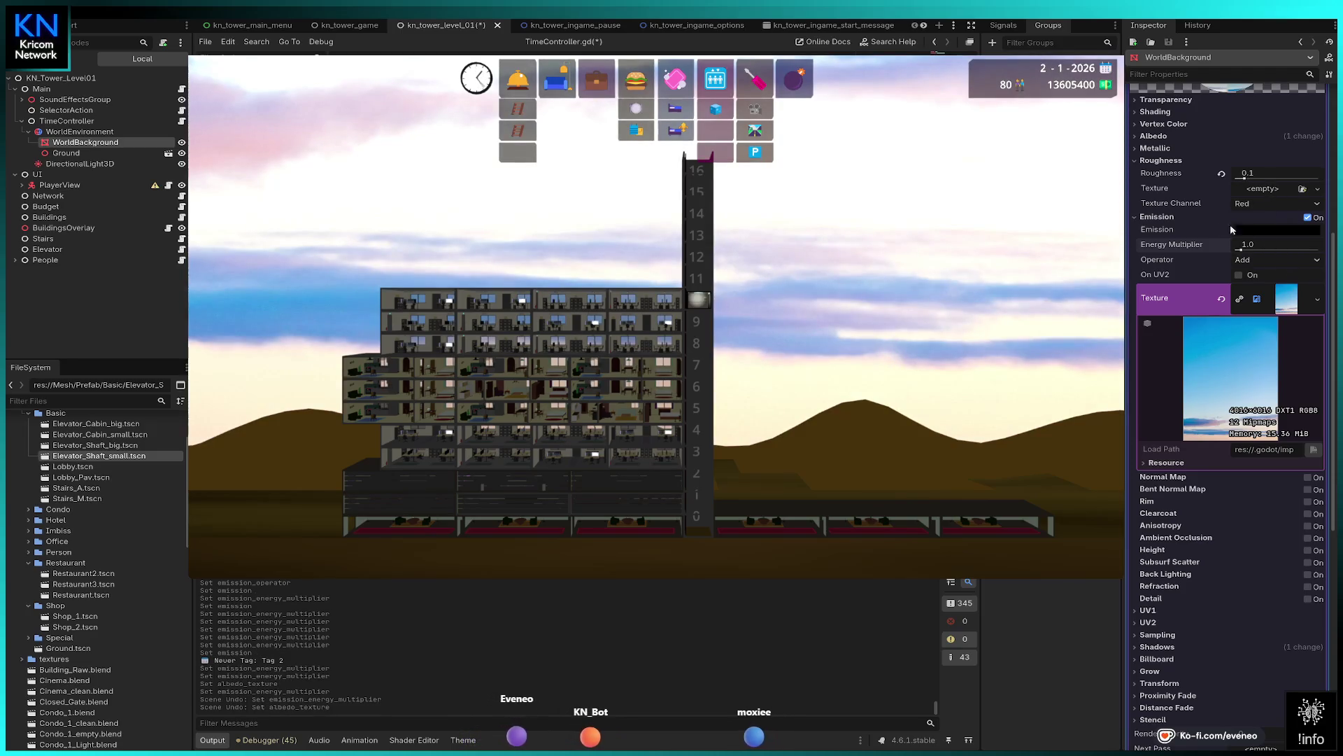
left_click(1153, 137)
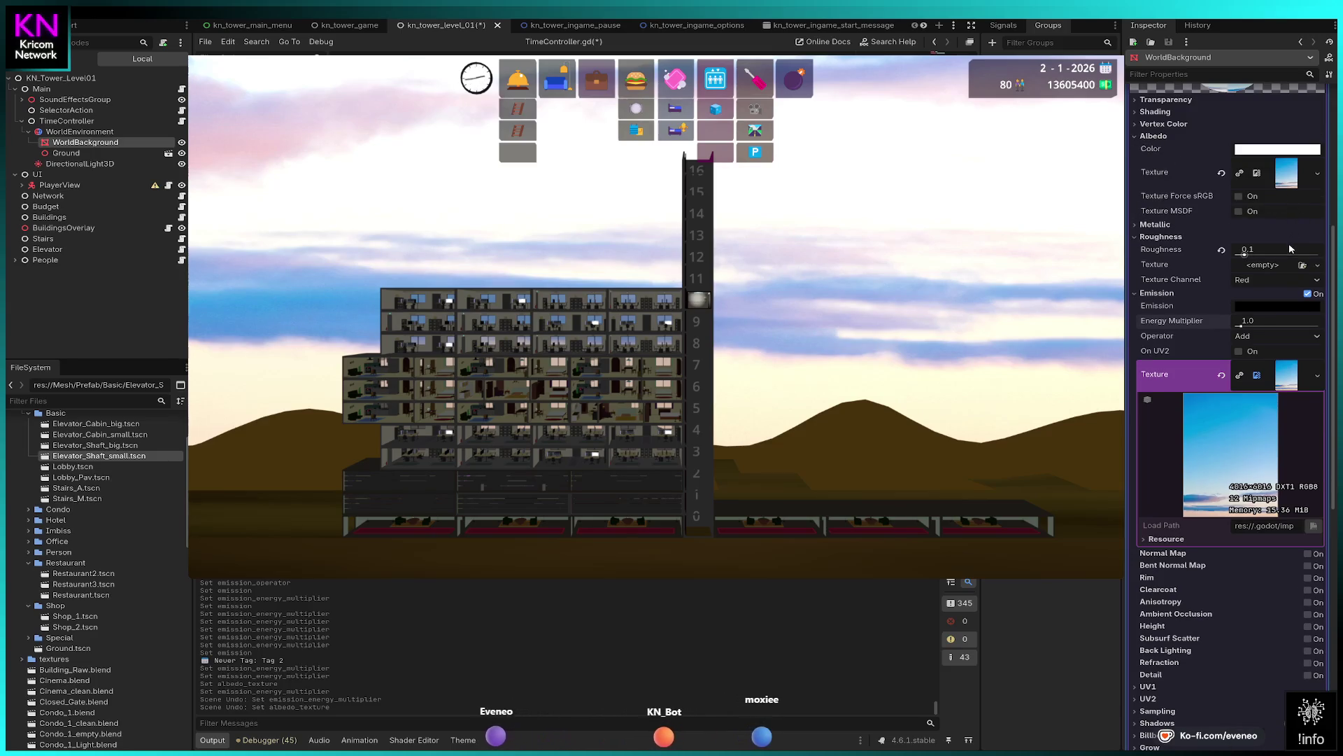
- Switch the emission operator to Multiply and return roughness to 0.1
left_click(1249, 344)
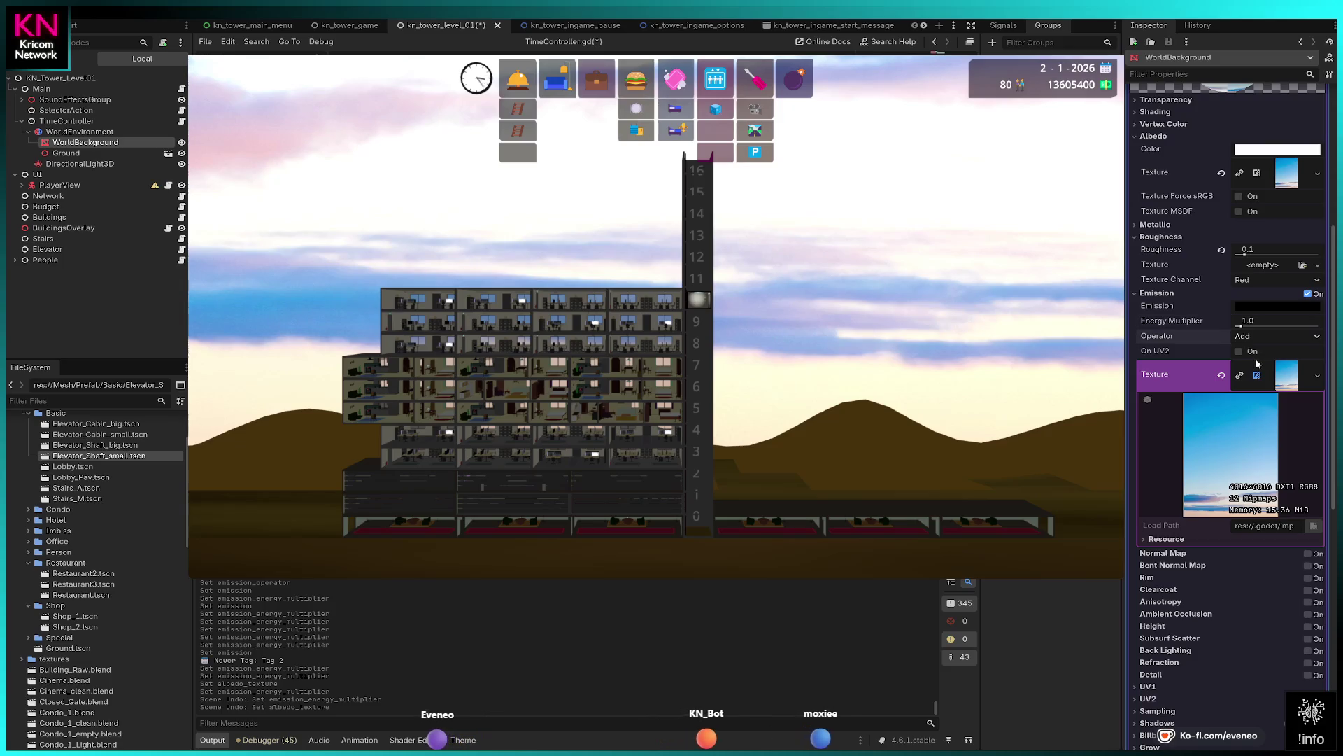
left_click(1259, 391)
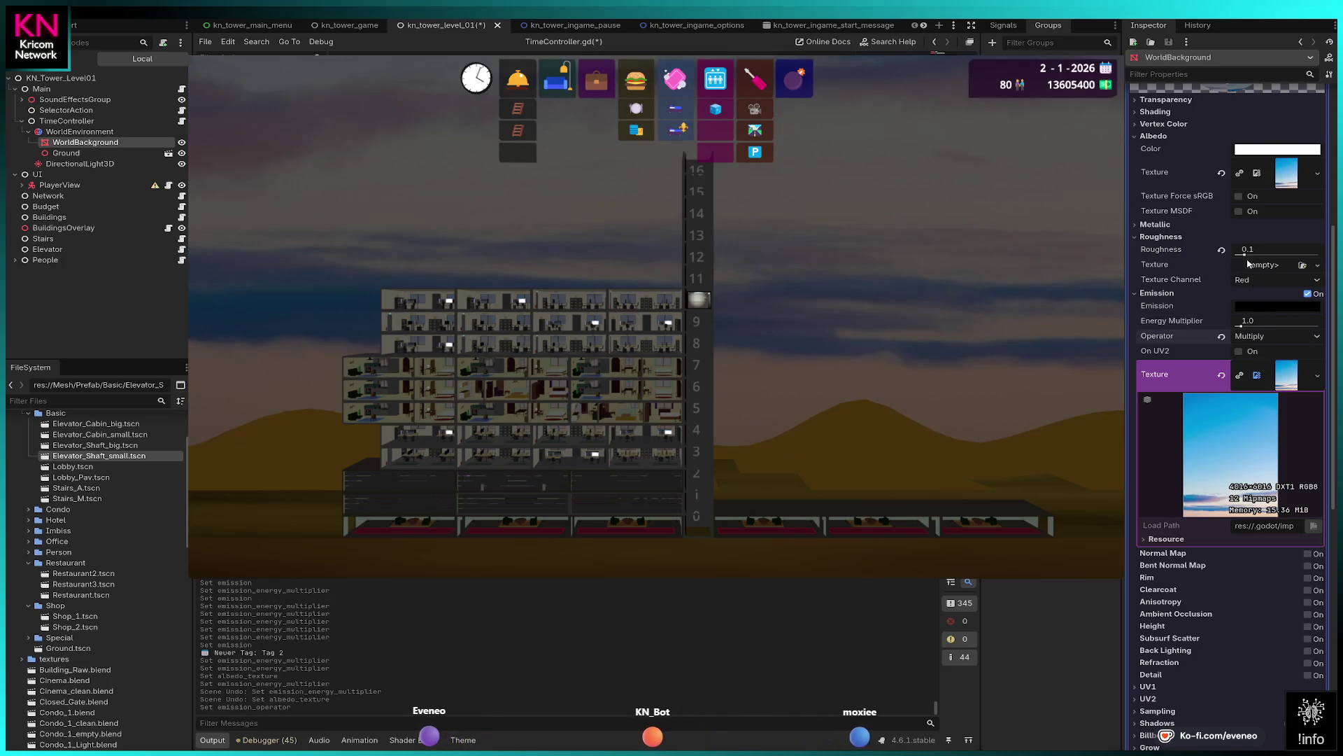
left_click_drag(1246, 254, 1230, 258)
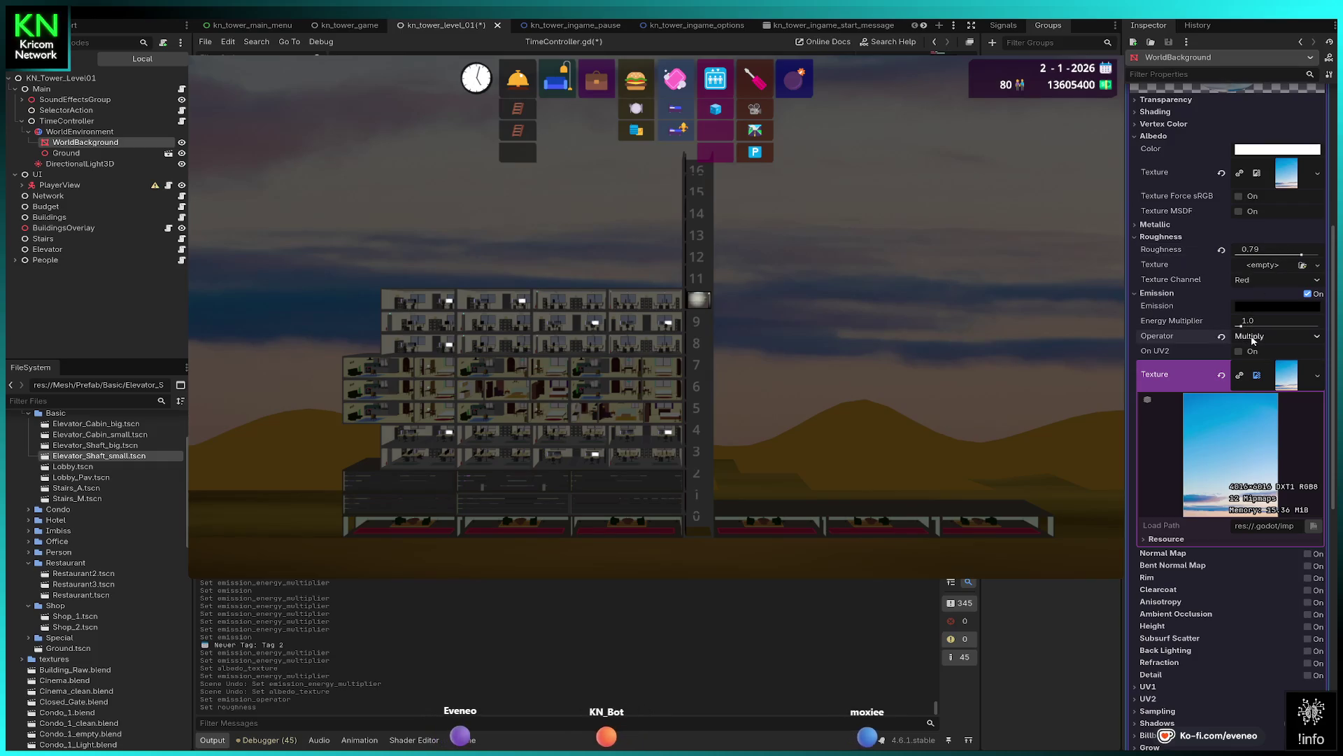
left_click(1272, 249)
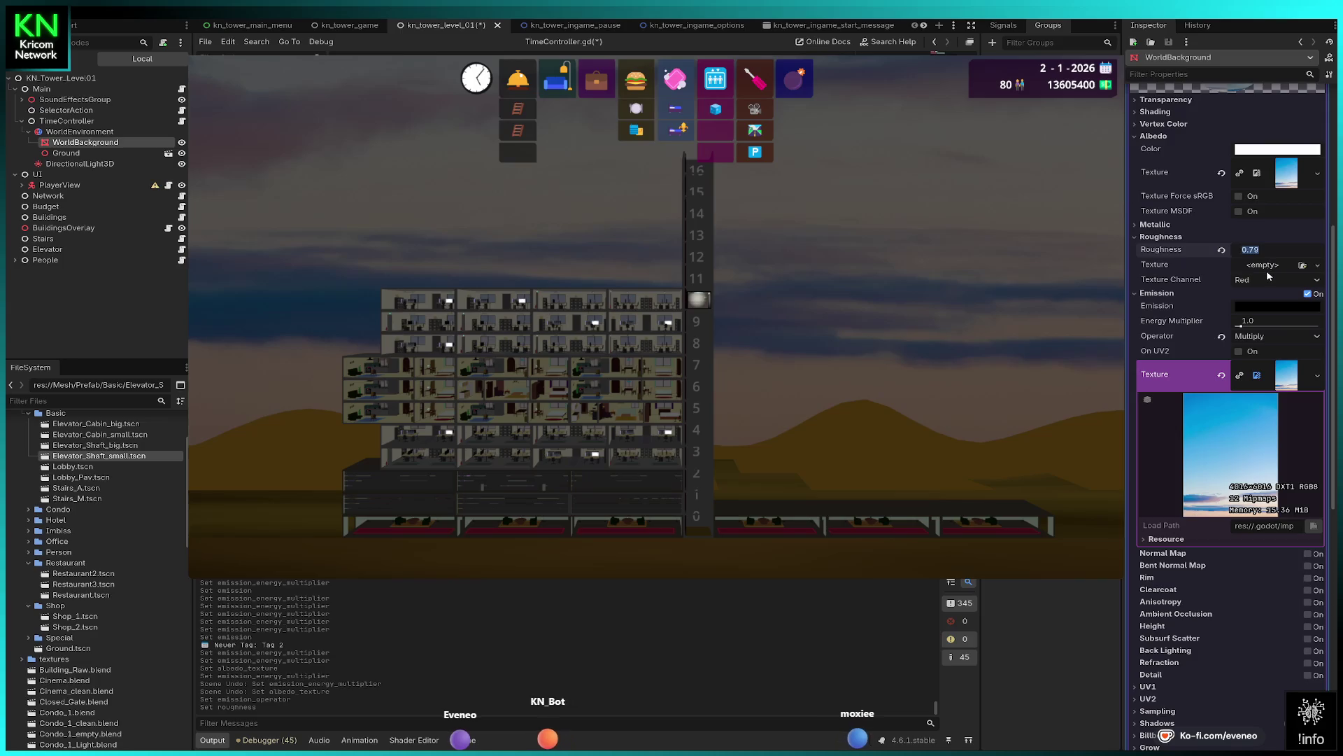
type("0.1")
key("Return")
- Set the operator back to Add, reset energy to 1.0, and toggle On UV2 off again
left_click_drag(1245, 325, 1253, 326)
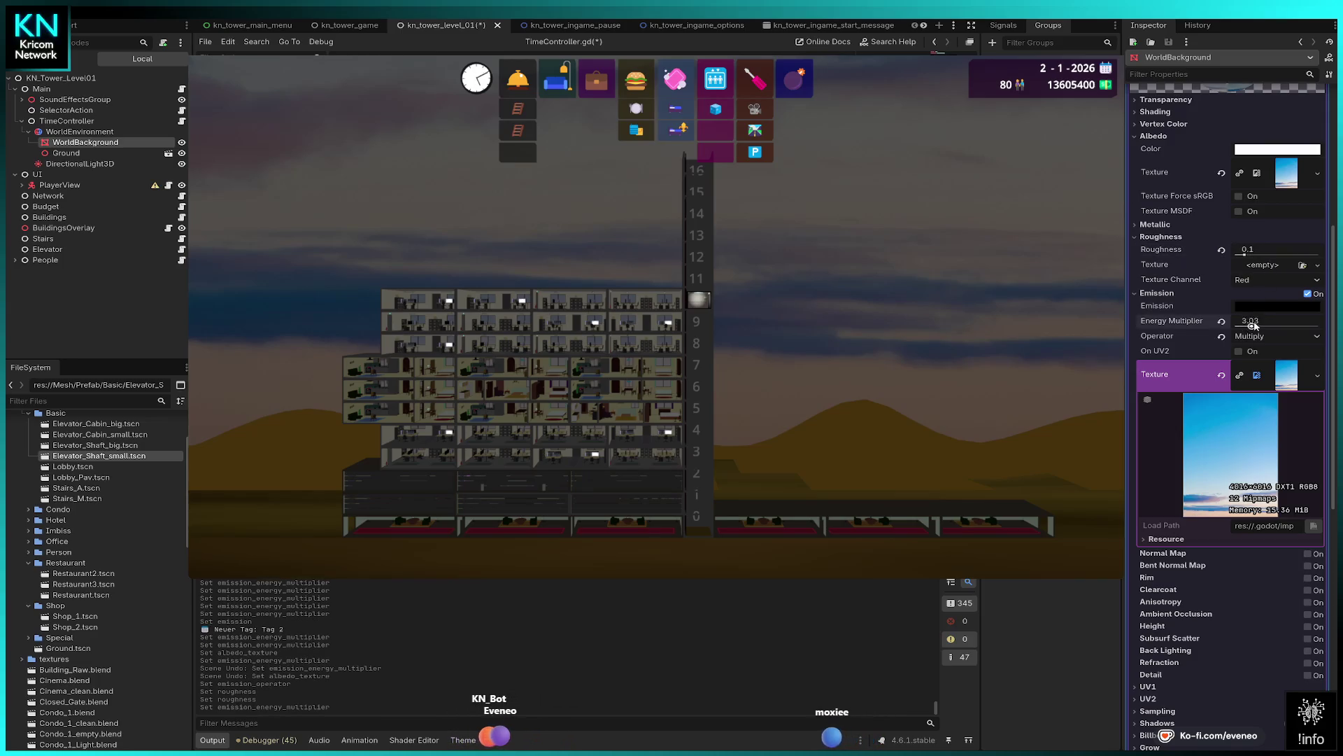
left_click(1242, 338)
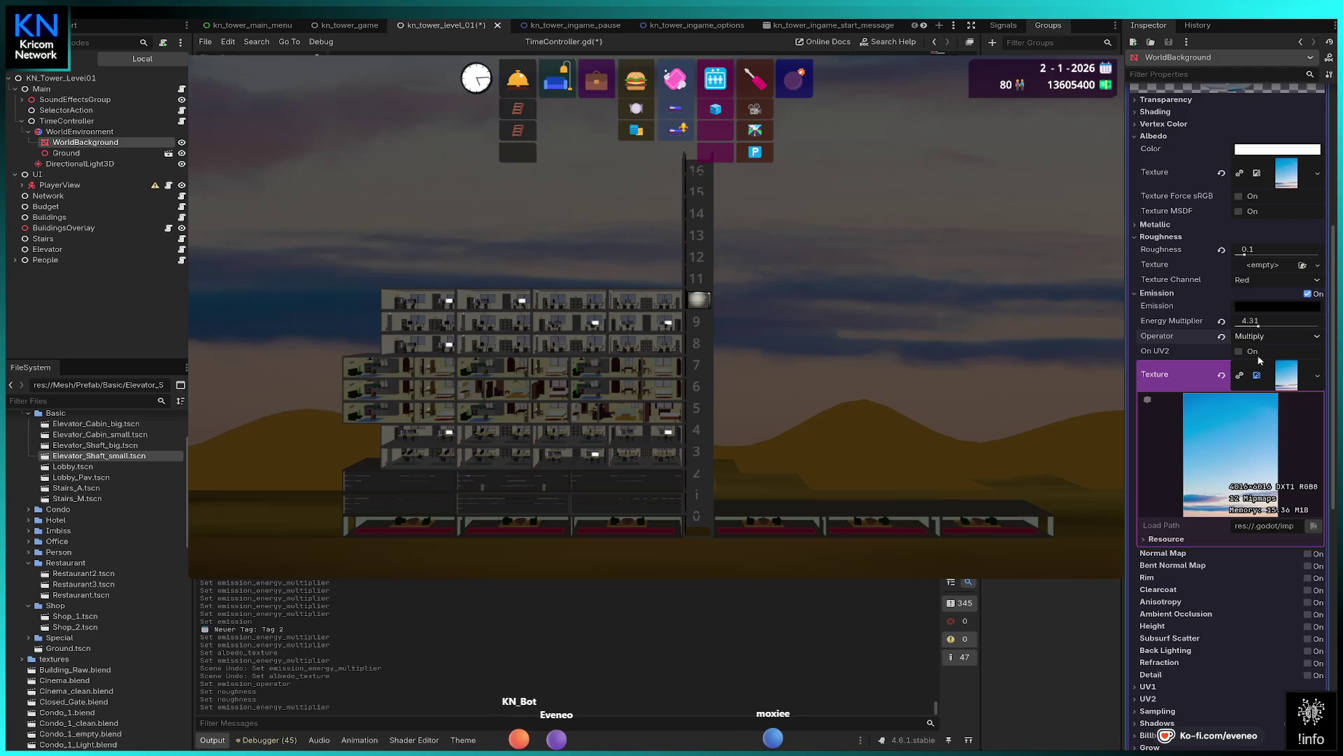
left_click(1260, 357)
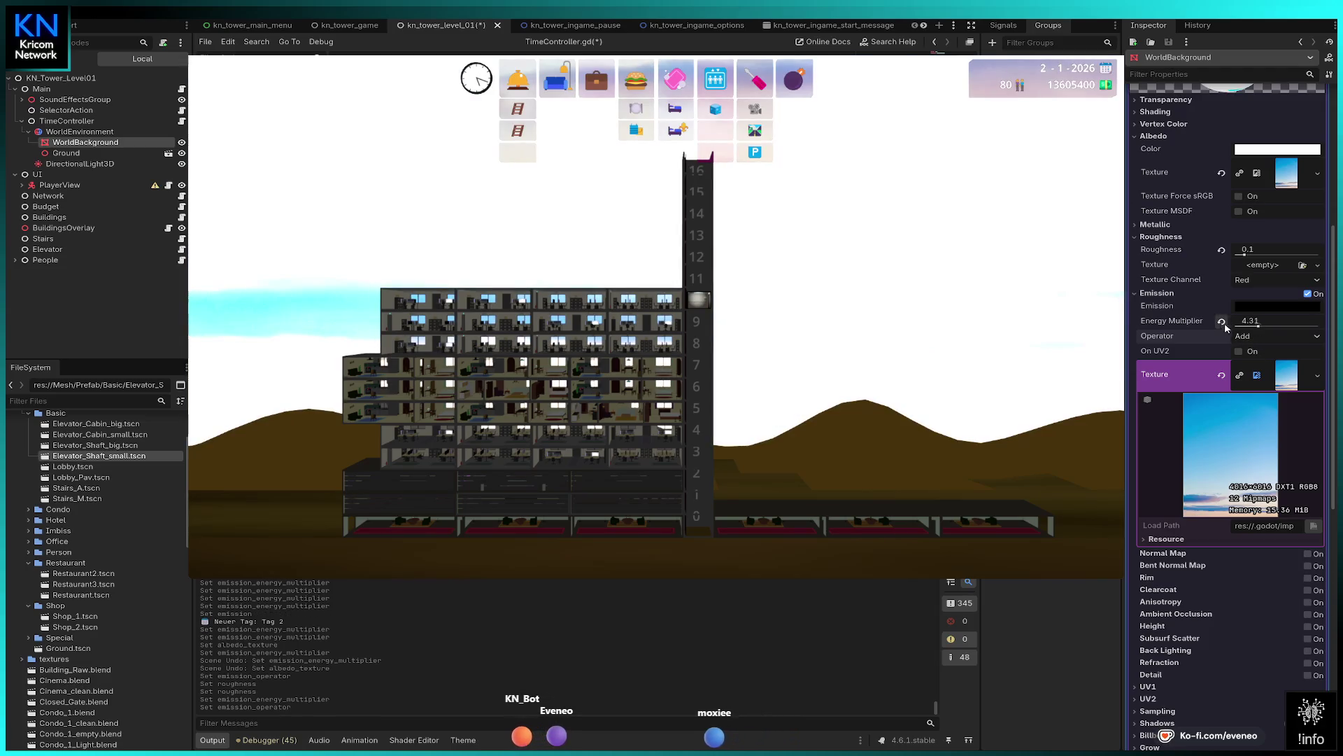
left_click(1221, 321)
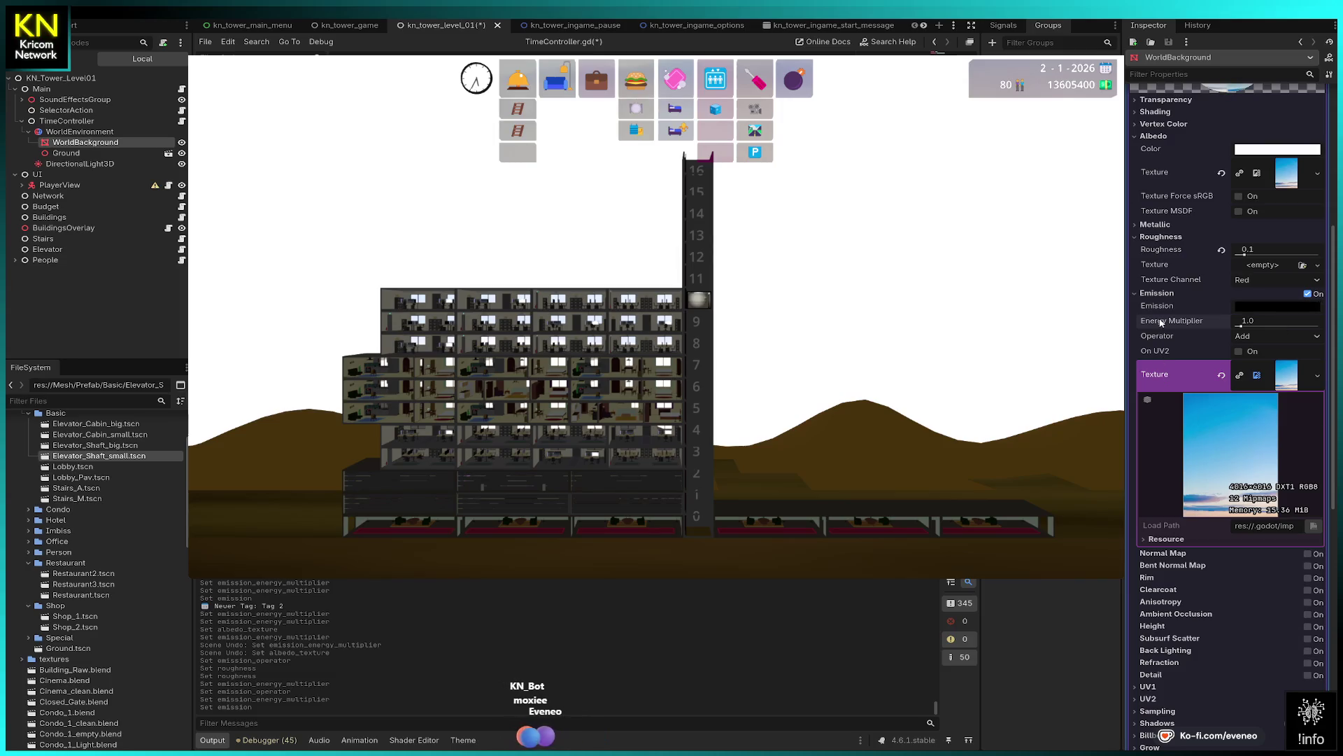
left_click(1239, 352)
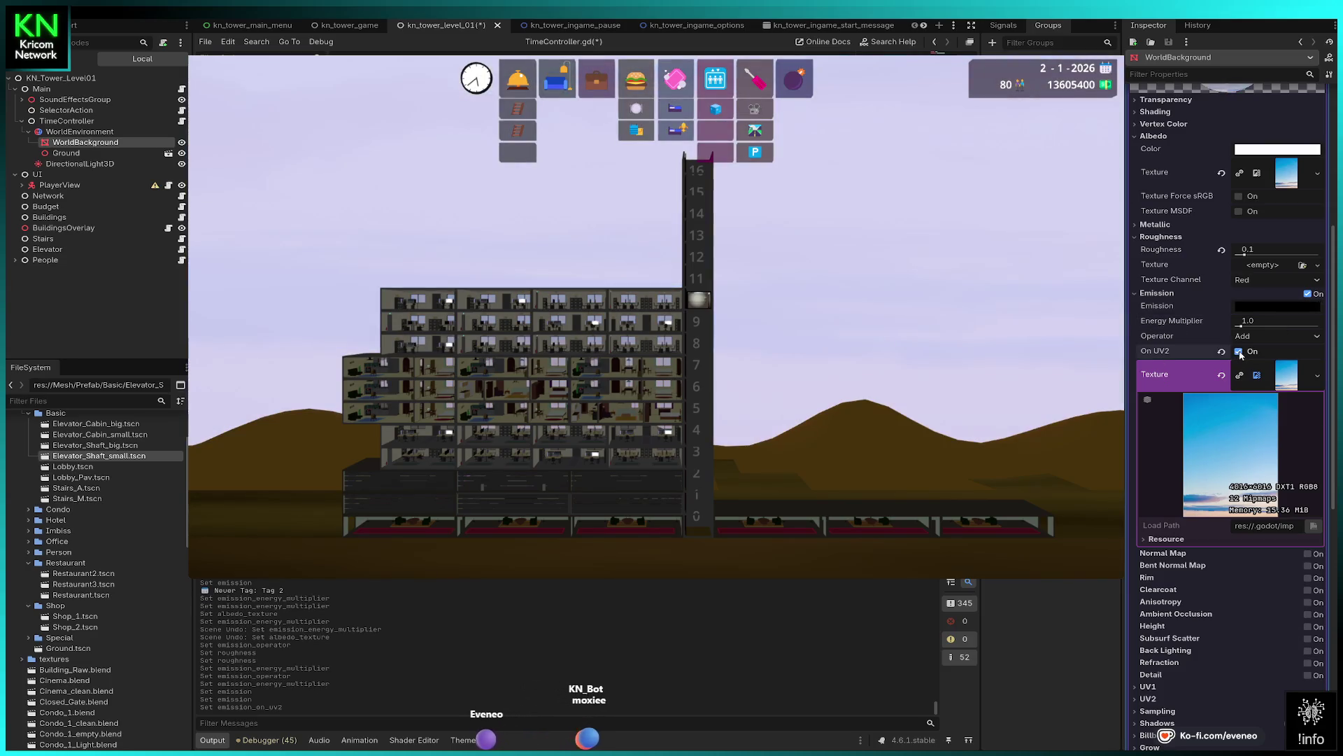
left_click(1239, 351)
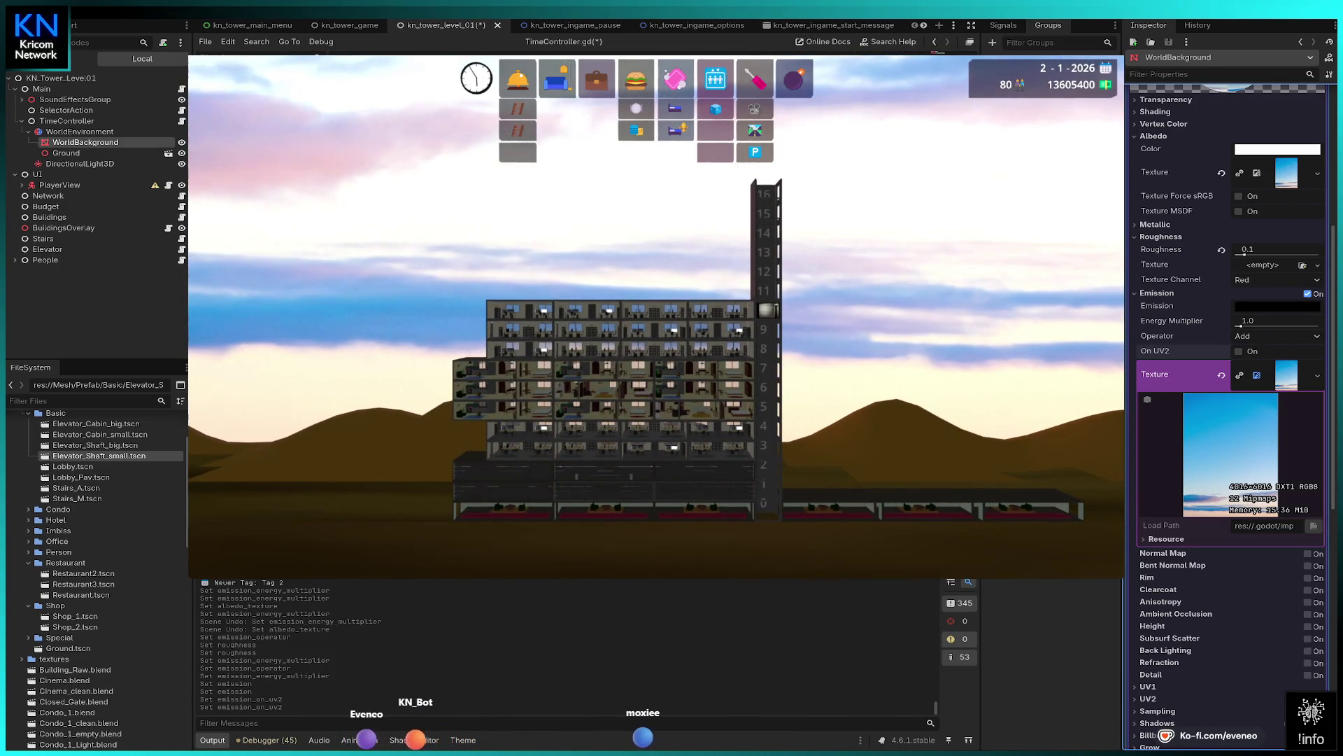
mouse_move(1240, 325)
left_mouse_down()
mouse_move(1253, 328)
mouse_move(1225, 338)
left_mouse_up()
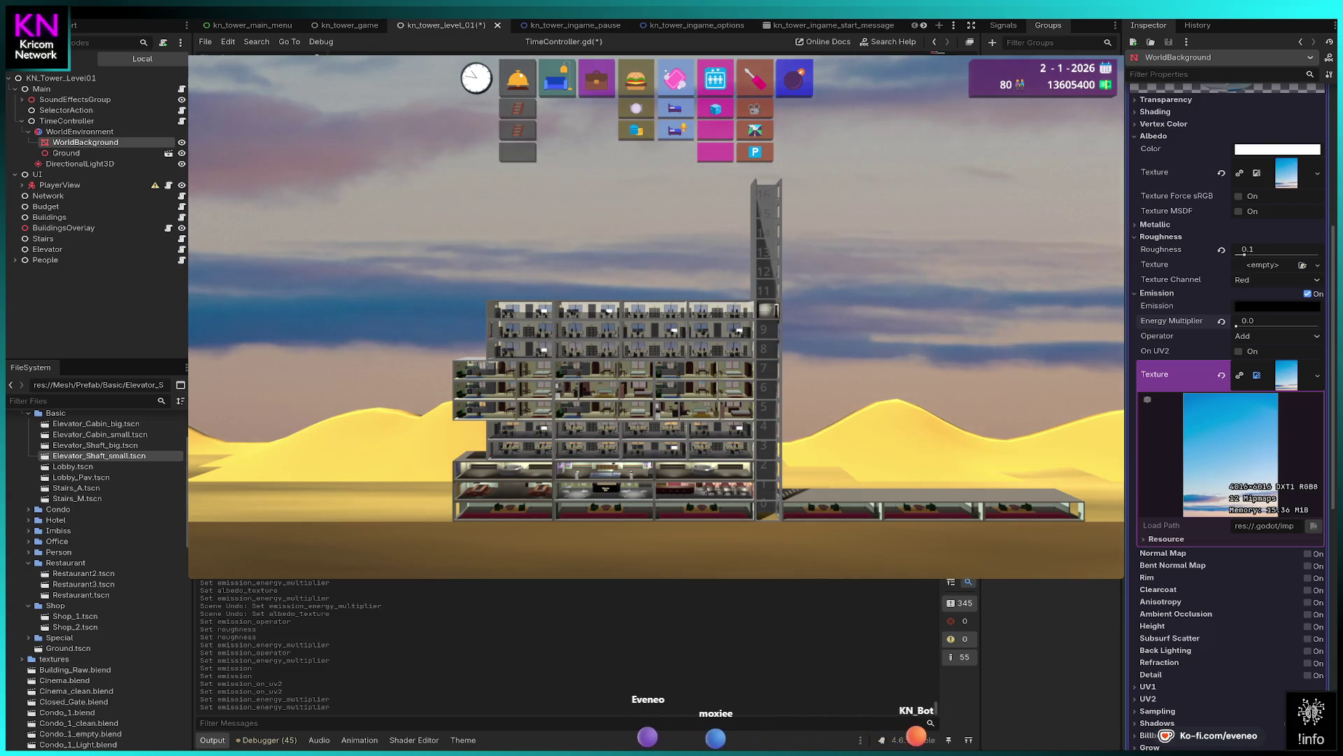
- Launch the game with F5, bringing up the KN TOWER main menu
key("F5")
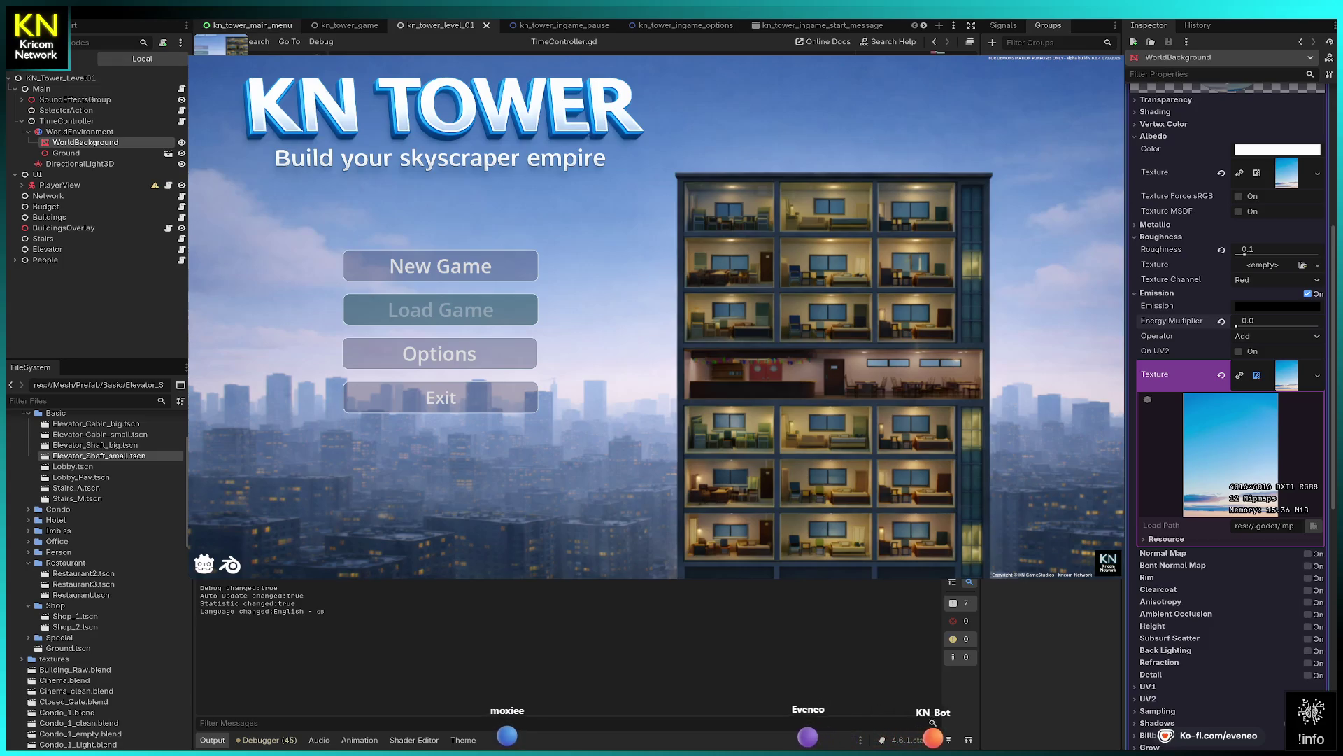
- Switch to the kn_tower_main_menu scene tab
left_click(248, 25)
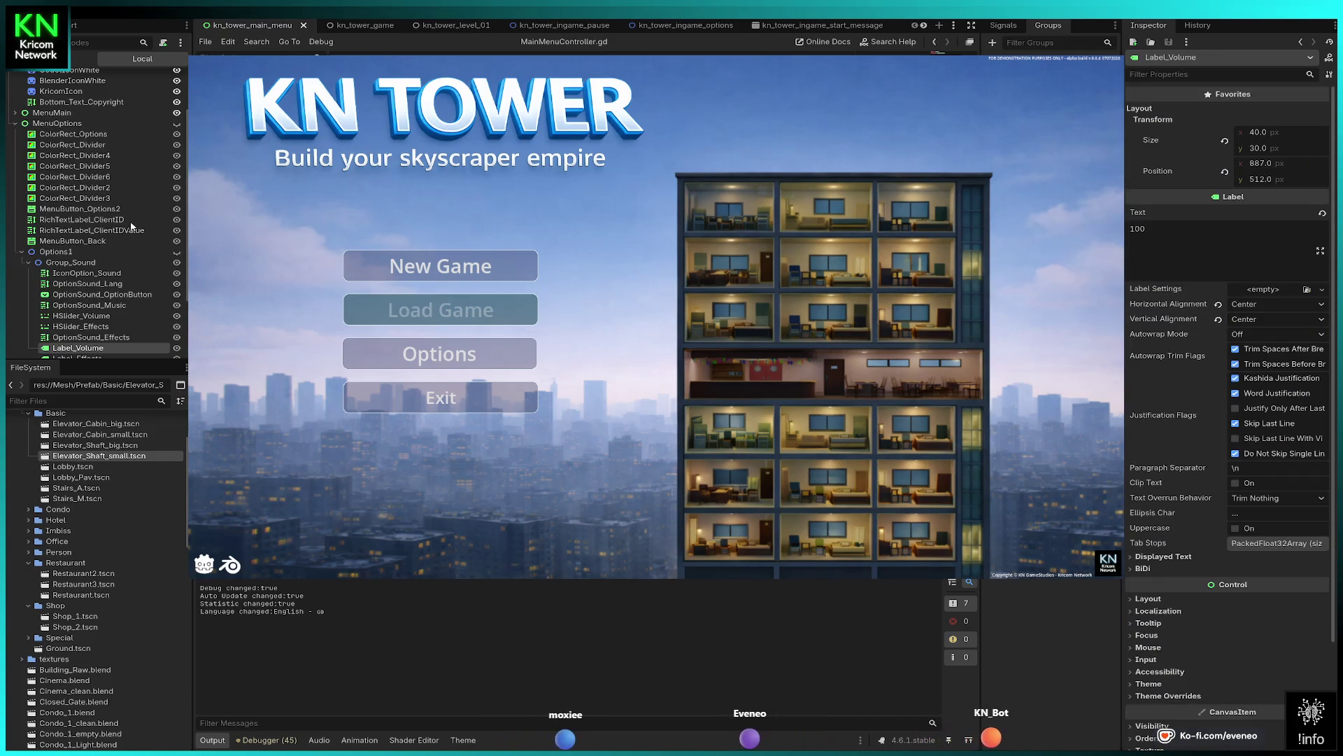
- Collapse Options1 in the Scene dock and select the KnTowerText title sprite
left_click(22, 252)
scroll(100, 318, "up", 2)
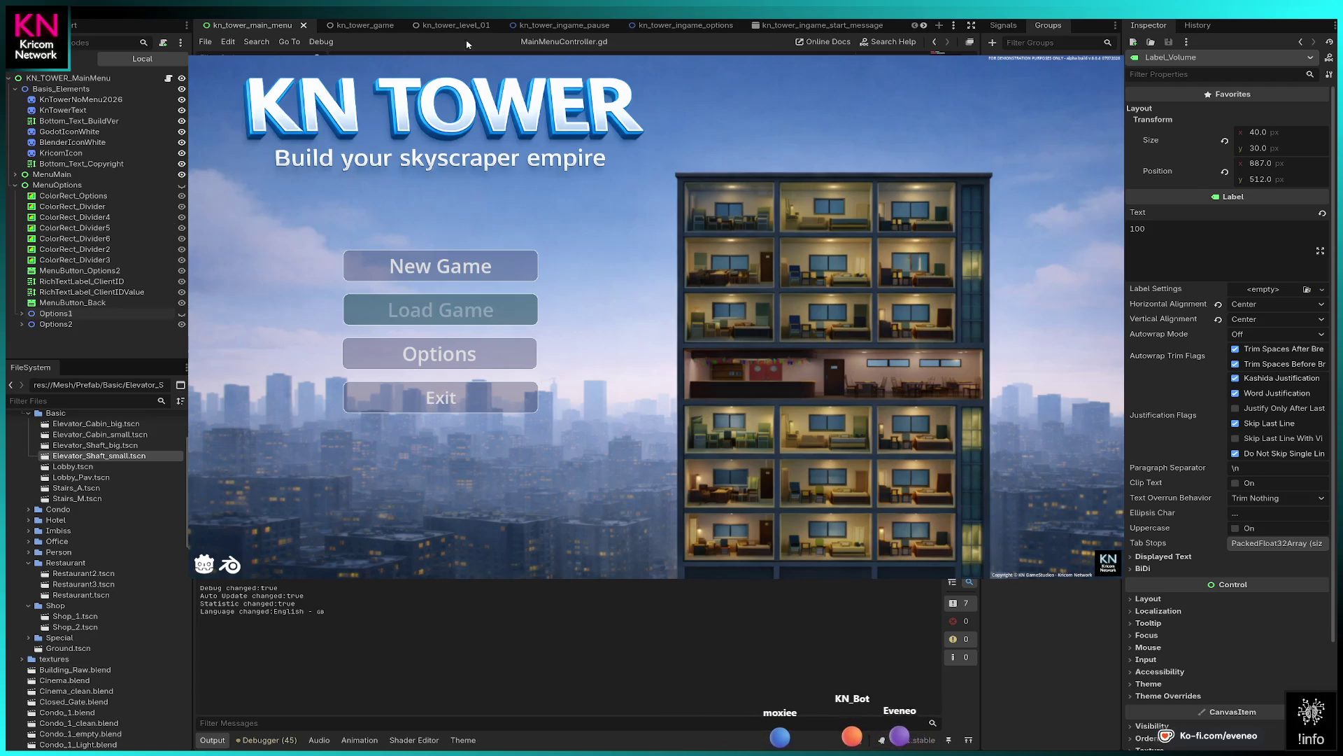
left_click(63, 110)
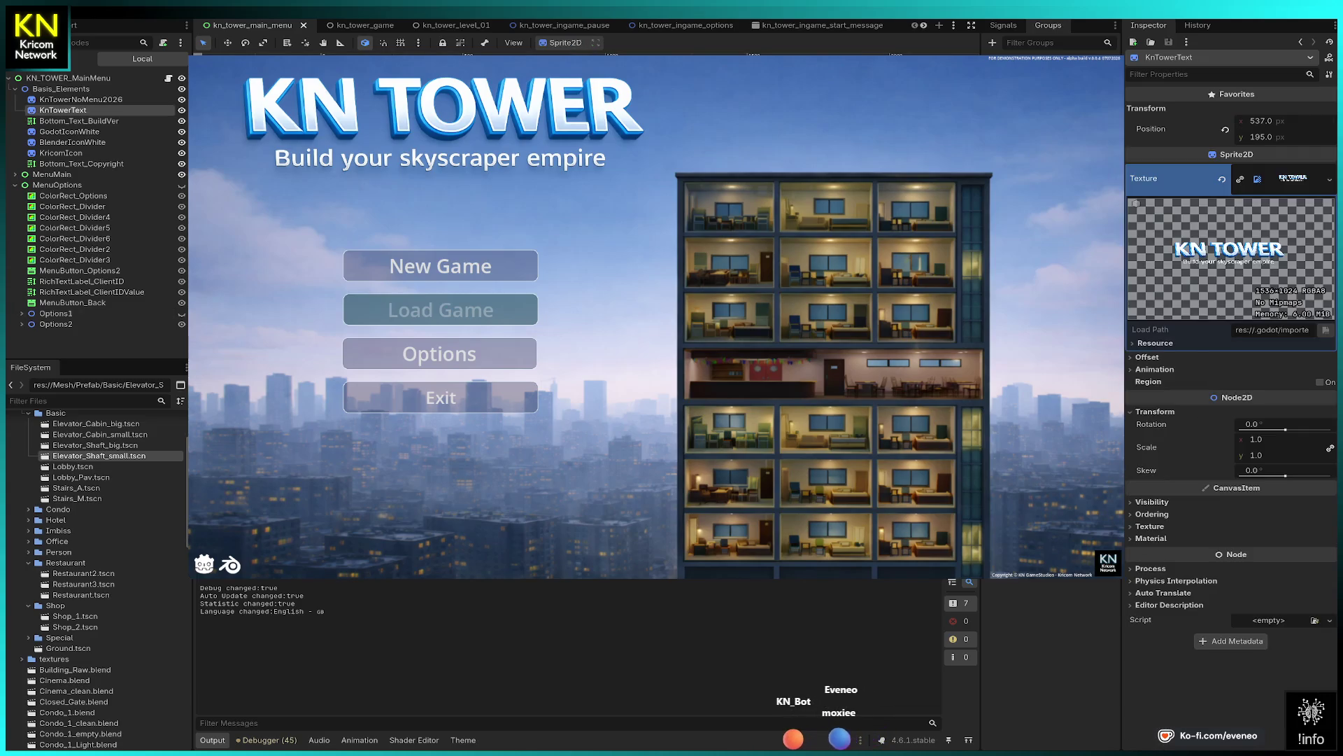
- Uncheck Centered in the KnTowerText sprite's Offset settings
left_click(1303, 186)
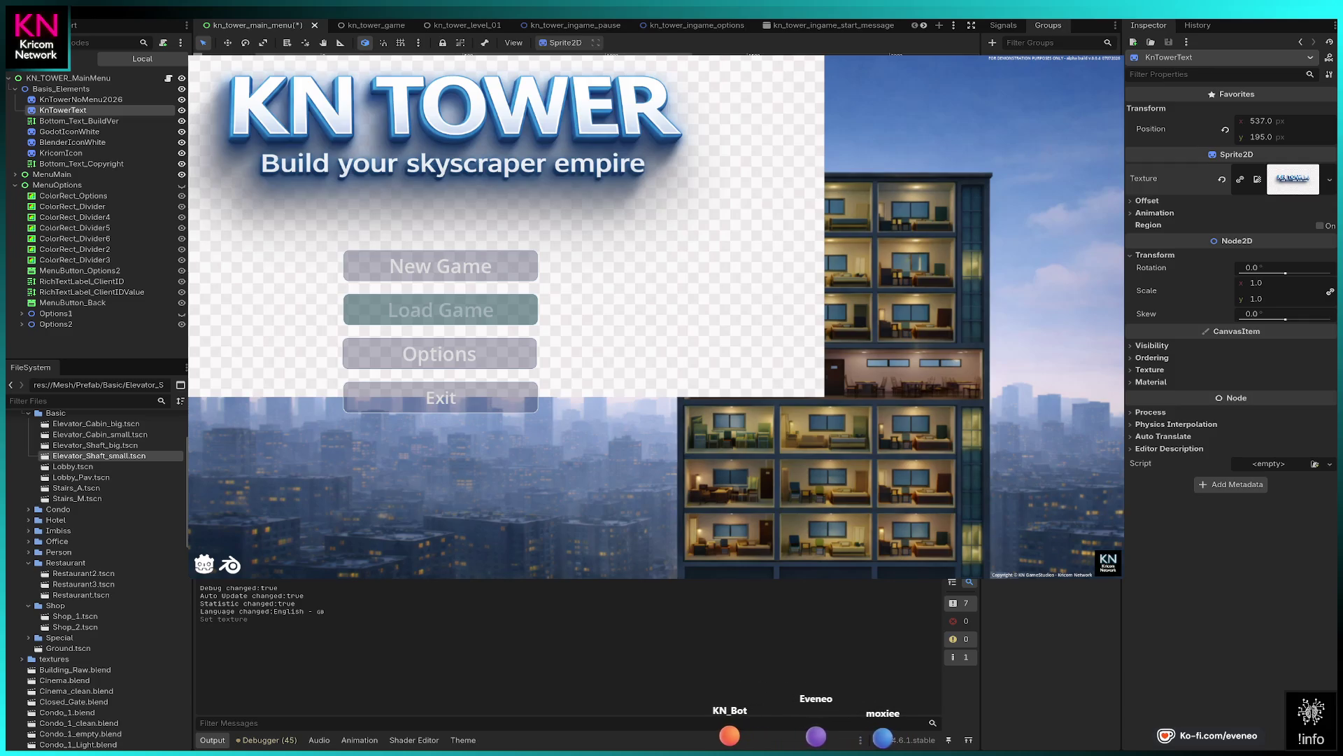
left_click(1297, 182)
left_click(1159, 361)
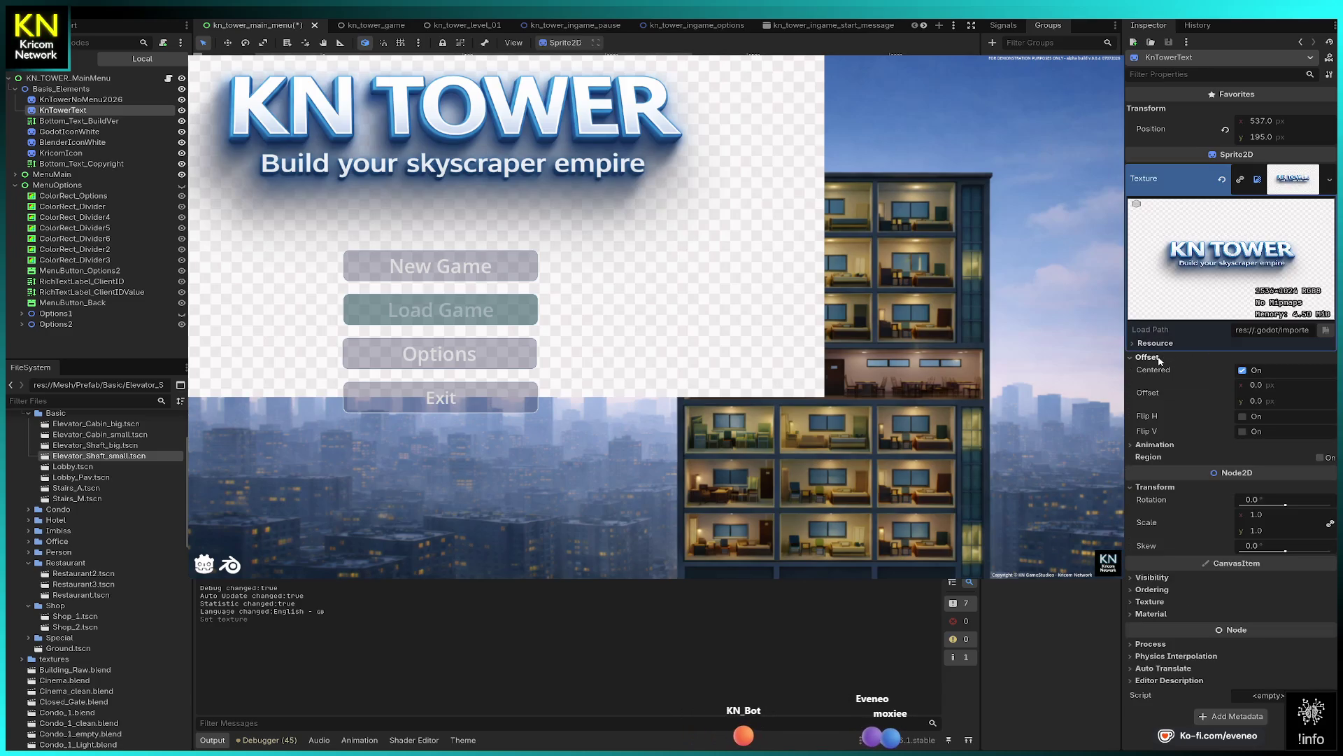
left_click(1243, 371)
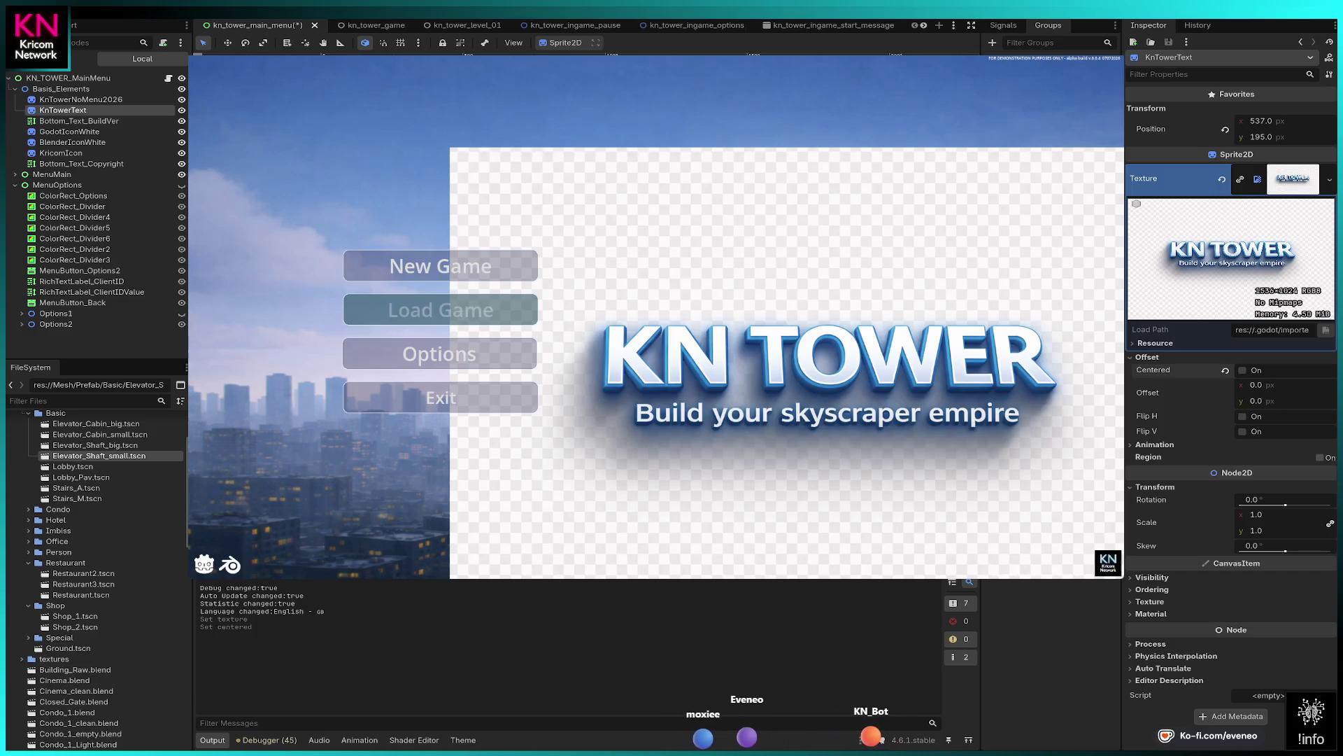
left_click(1153, 590)
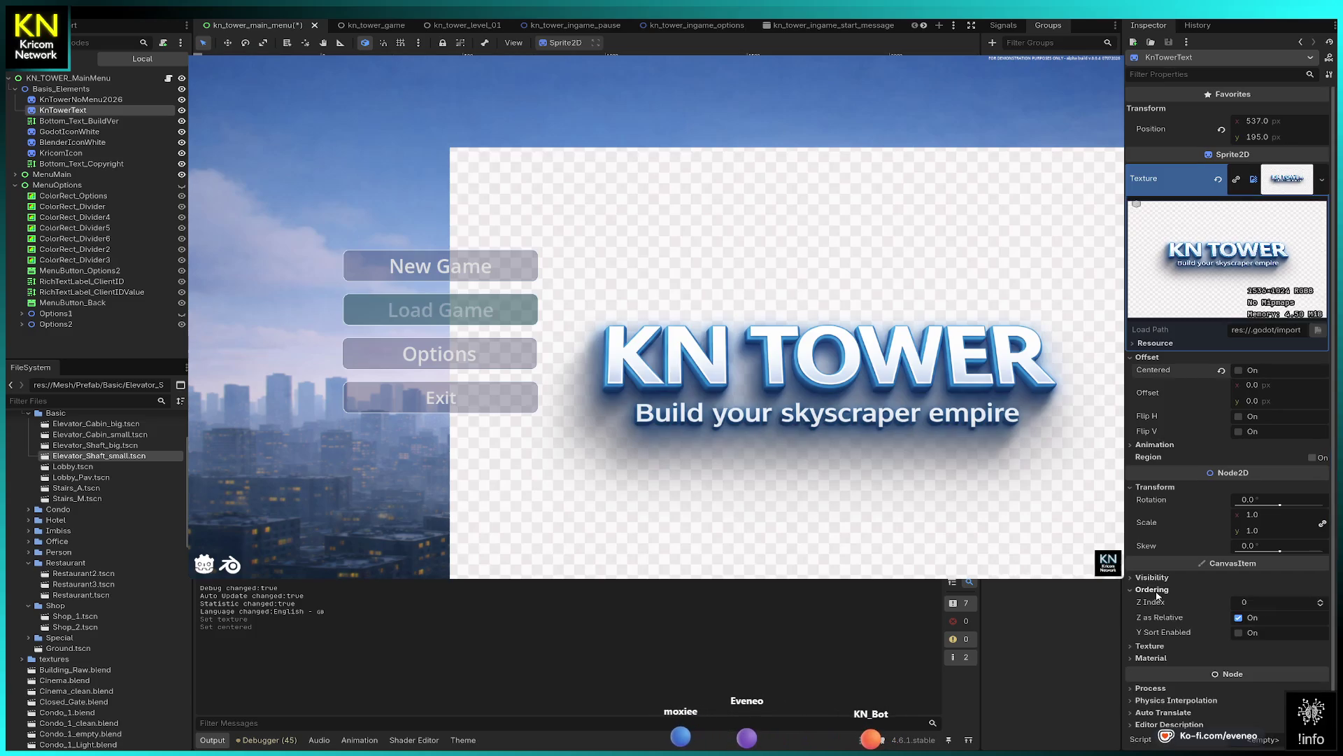
- Try the title sprite's Z Index at -1, return it to 0, and toggle Z as Relative
left_click(1319, 605)
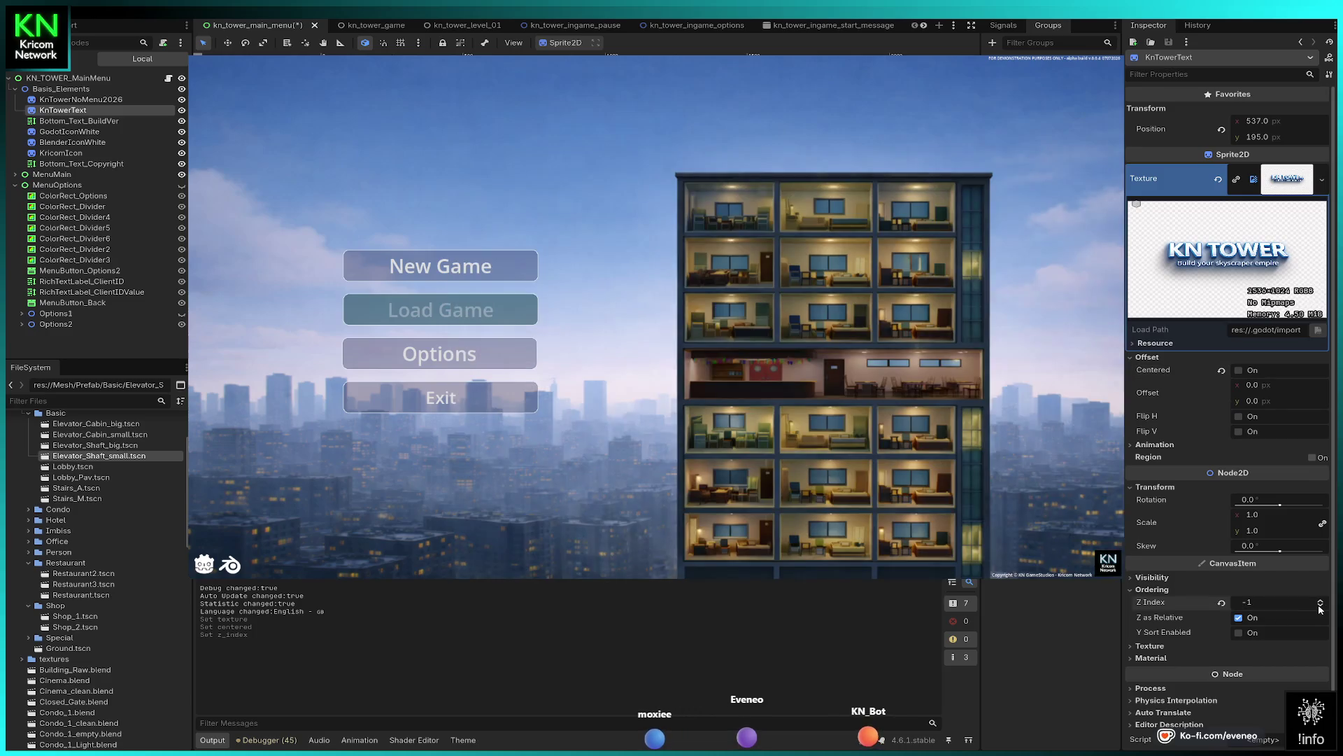
left_click(1322, 600)
left_click(1239, 619)
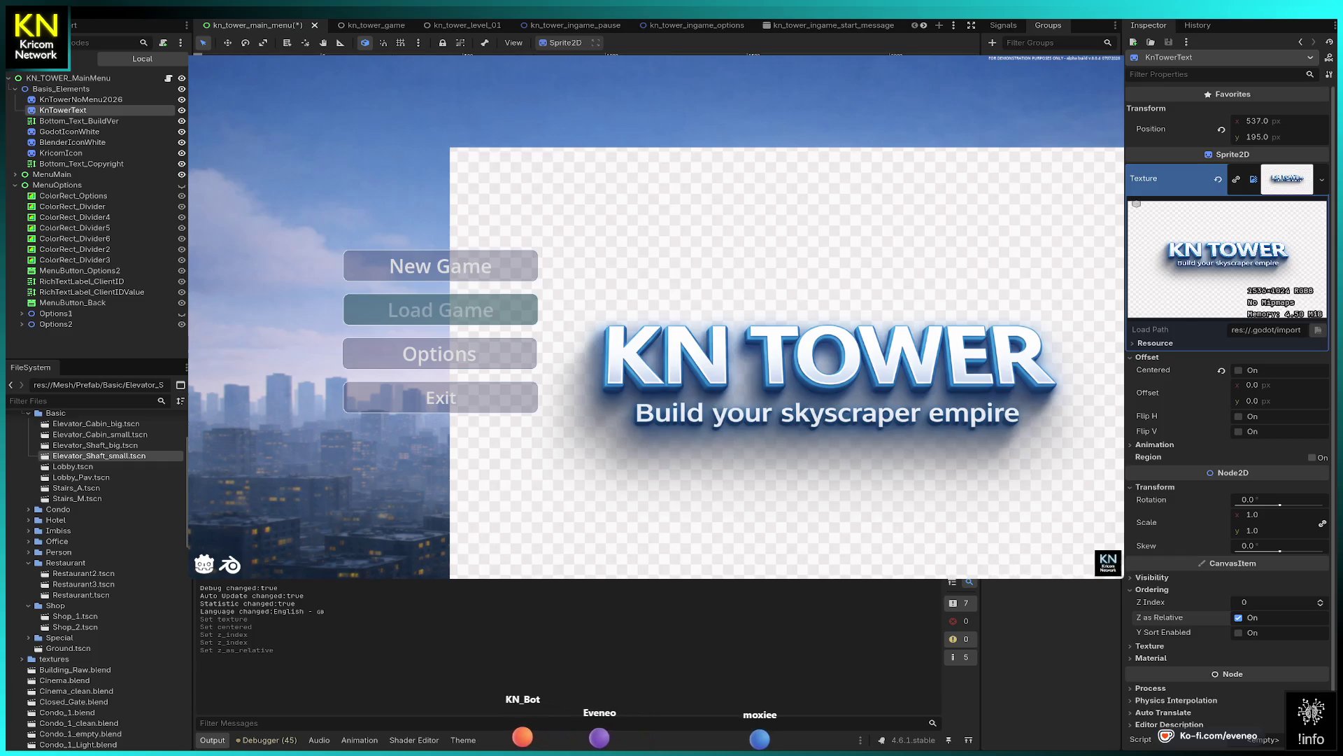
- Move the KN TOWER title to the top above the buttons, at position 200, -253
key("w")
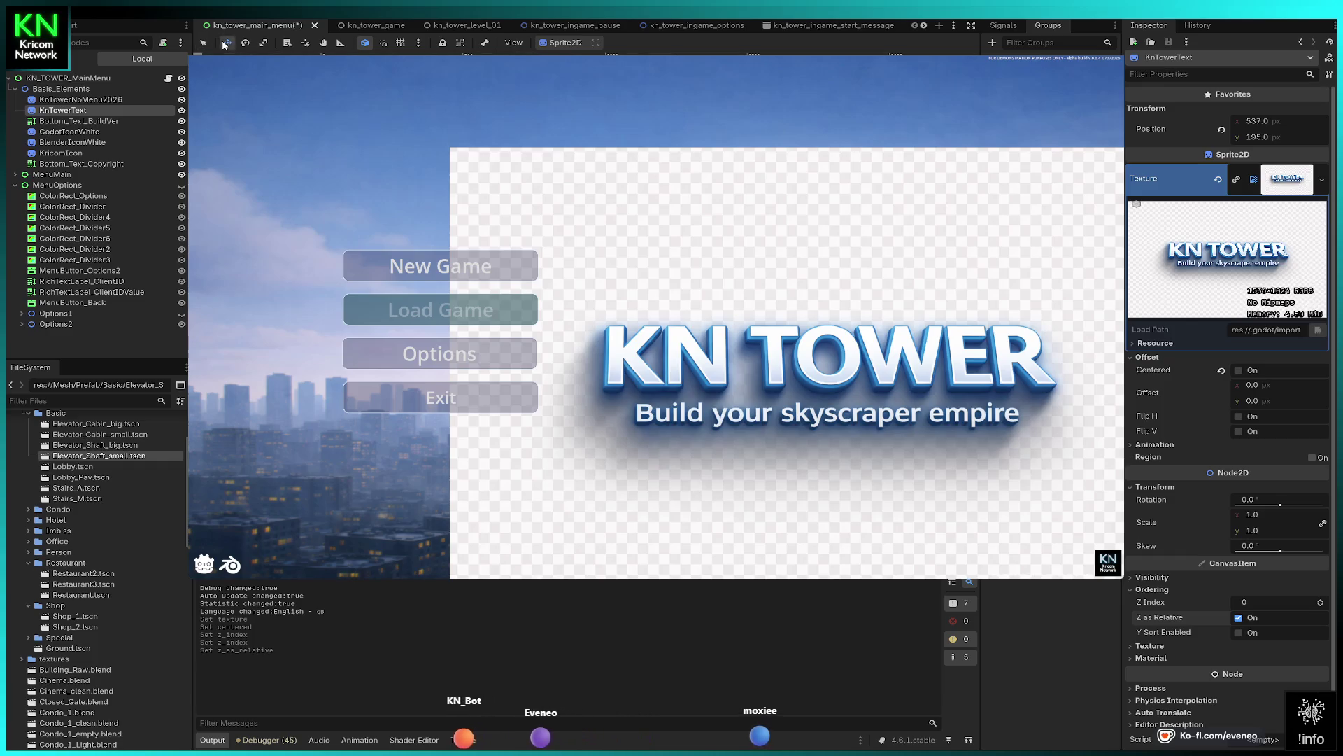
key("ctrl+z")
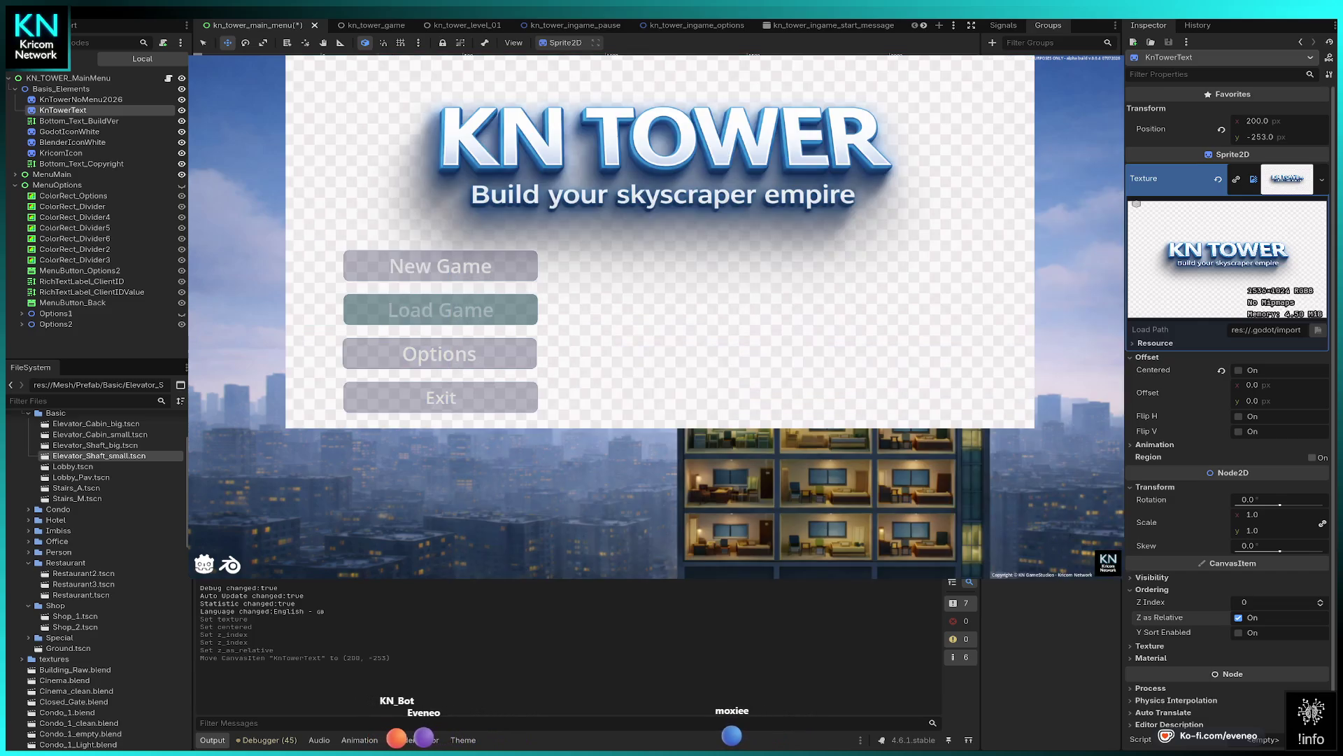
left_click_drag(669, 168, 663, 157)
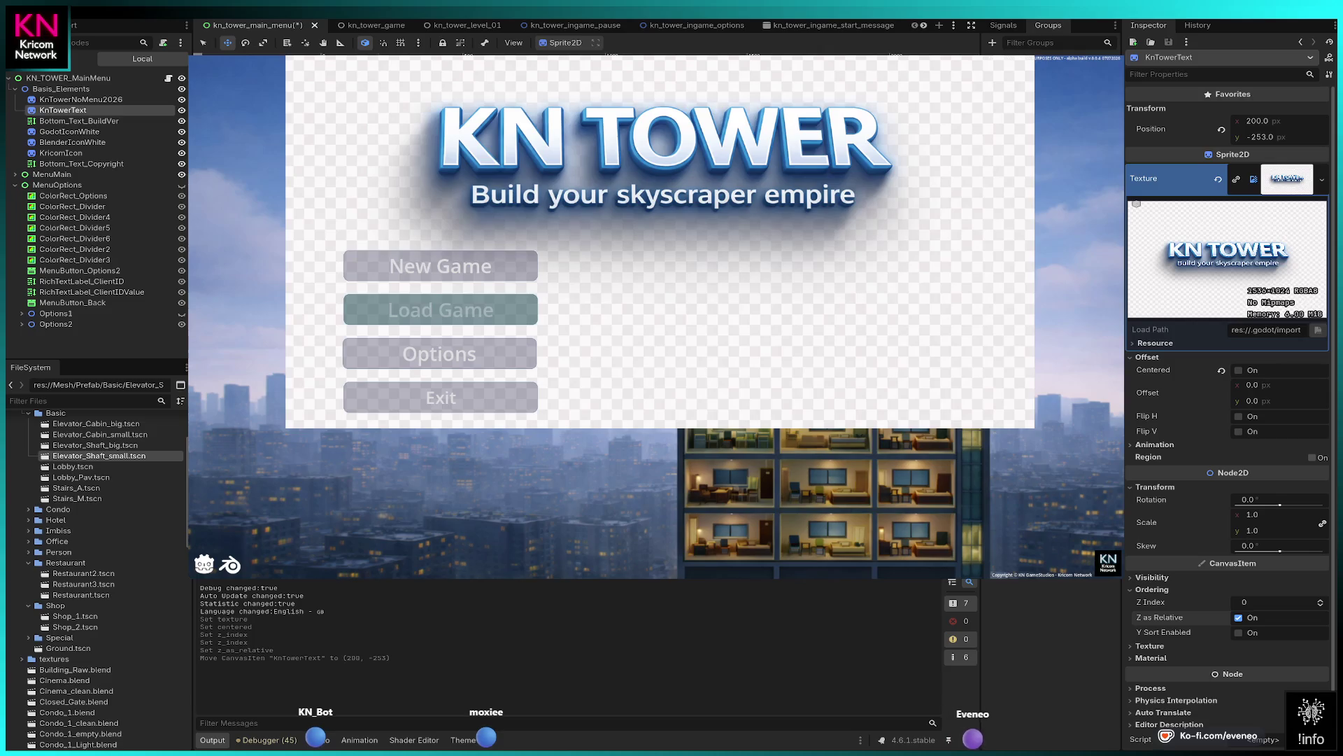
- Drag the KnTowerText title further up to about position 196, -311
left_click_drag(658, 210, 655, 170)
scroll(1167, 221, "down", 3)
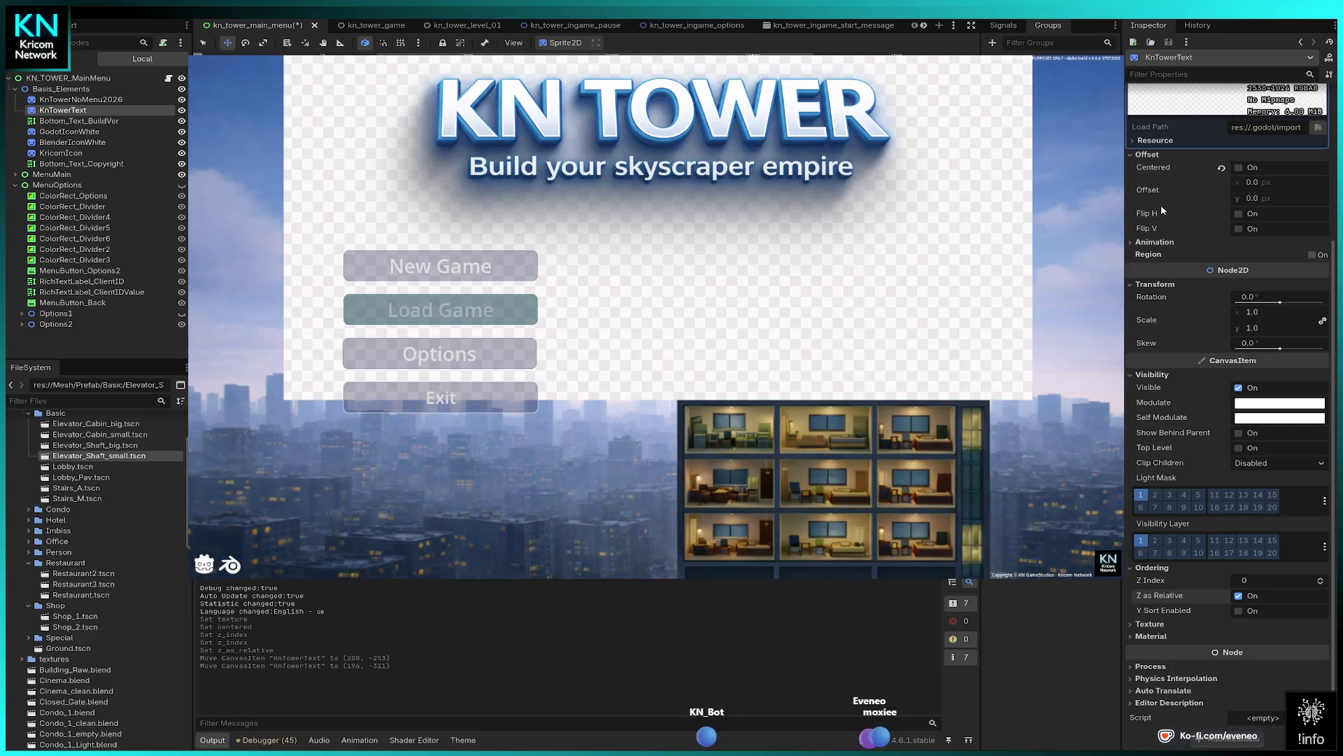
- Collapse the texture and offset sections and enable Region cropping on the title sprite
scroll(1167, 221, "up", 5)
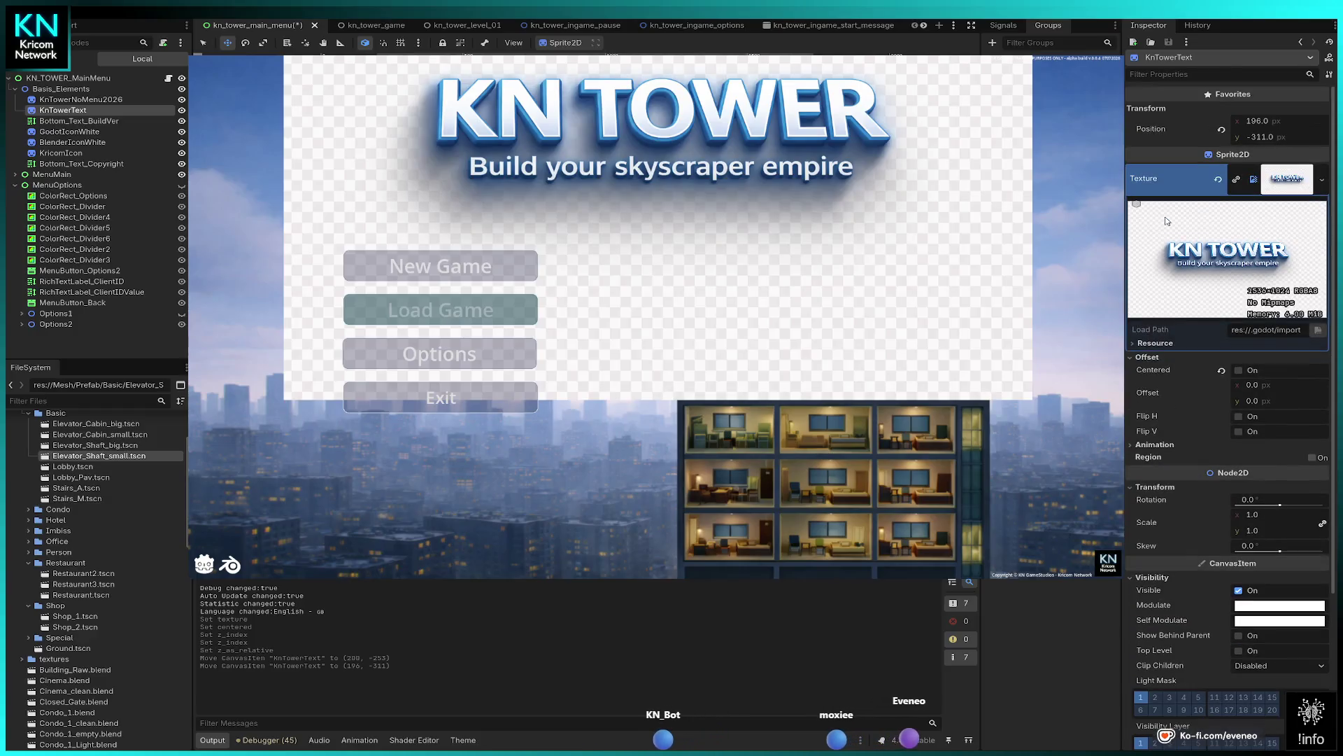
left_click(1293, 179)
left_click(1130, 201)
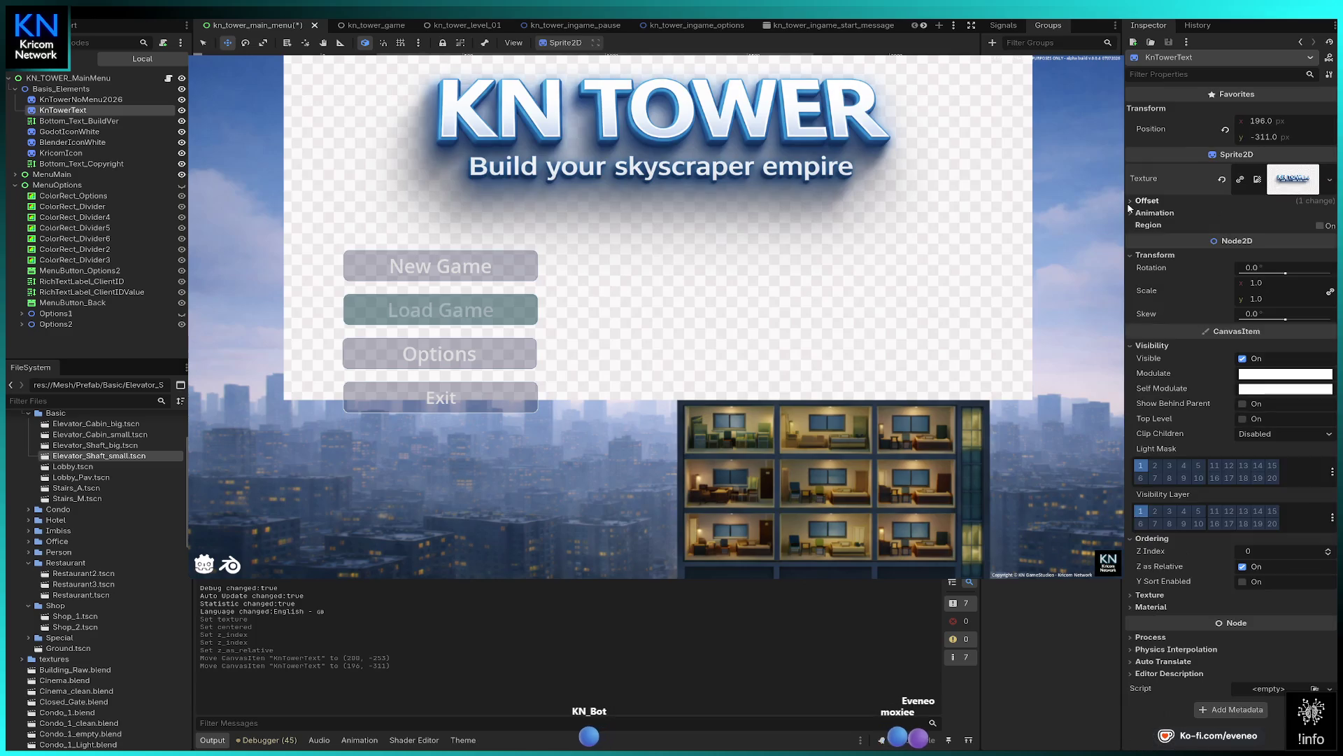
left_click(1320, 225)
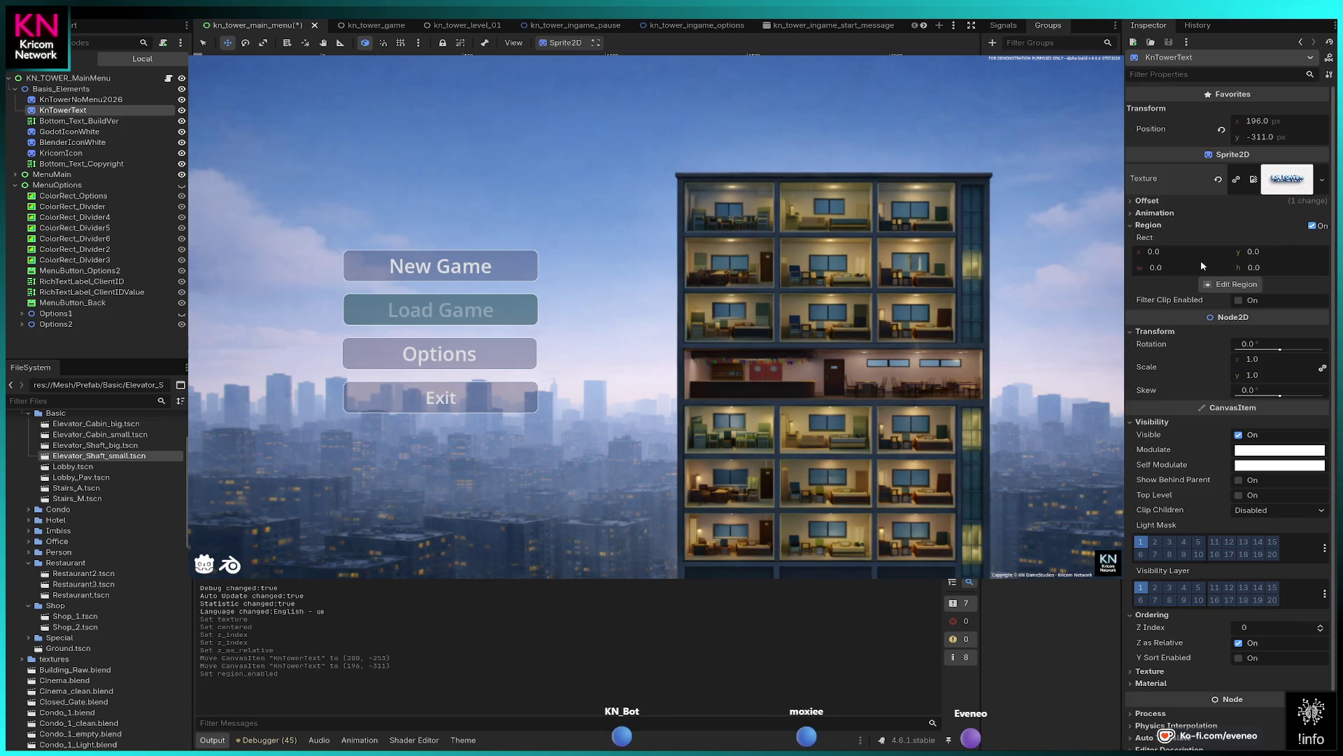
- Set an initial Region Rect of x 0, y 100, width 100, height 100
mouse_move(1189, 251)
left_mouse_down()
mouse_move(1211, 251)
mouse_move(1176, 271)
left_mouse_up()
type("0")
key("Tab")
type("100")
key("Tab")
type("100")
key("Tab")
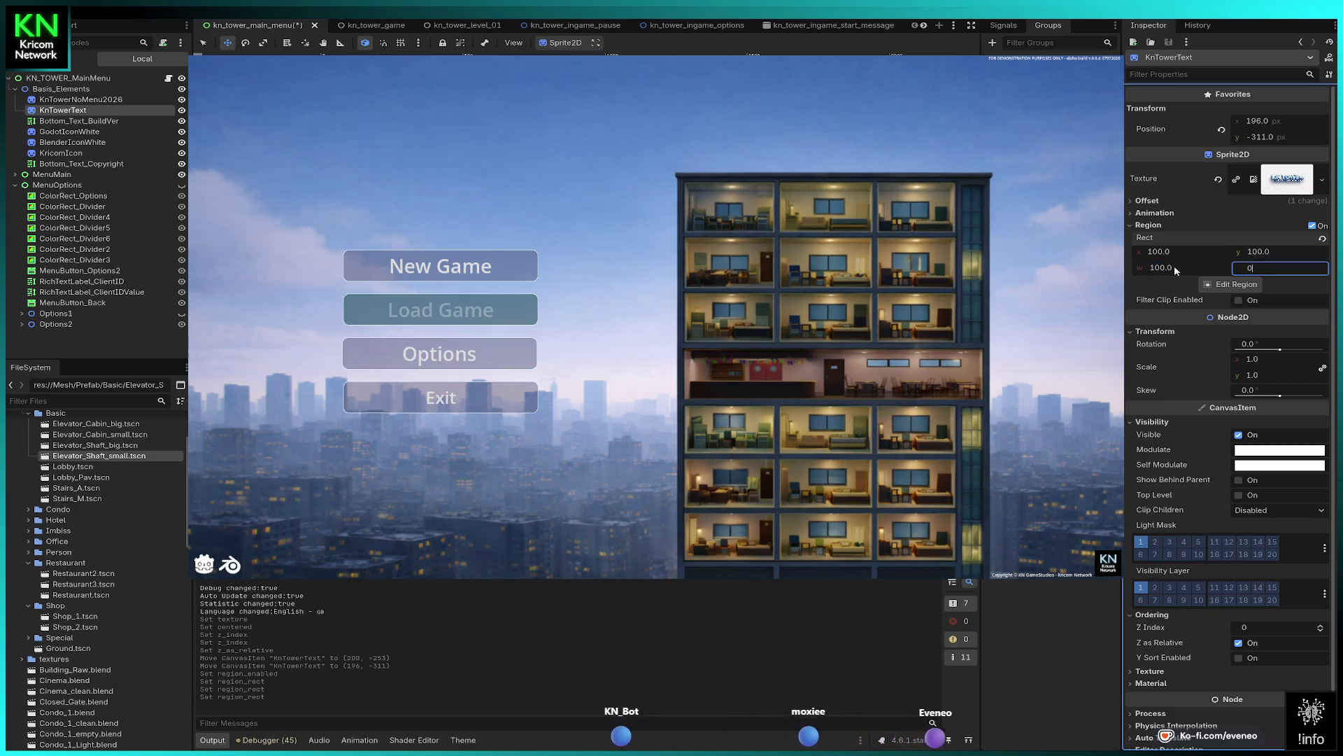
type("100")
key("Return")
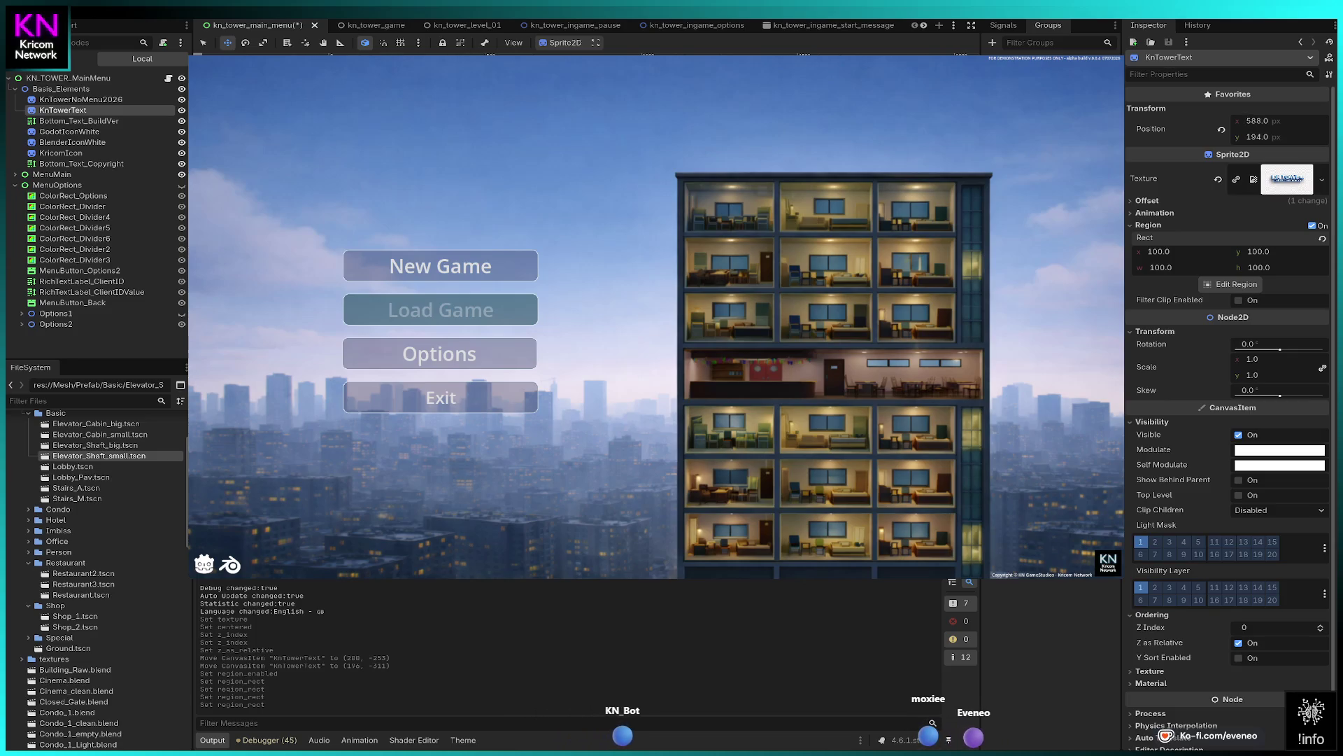
- Move the cropped sprite near the menu top and set region x and width to 500
left_click_drag(350, 105, 588, 349)
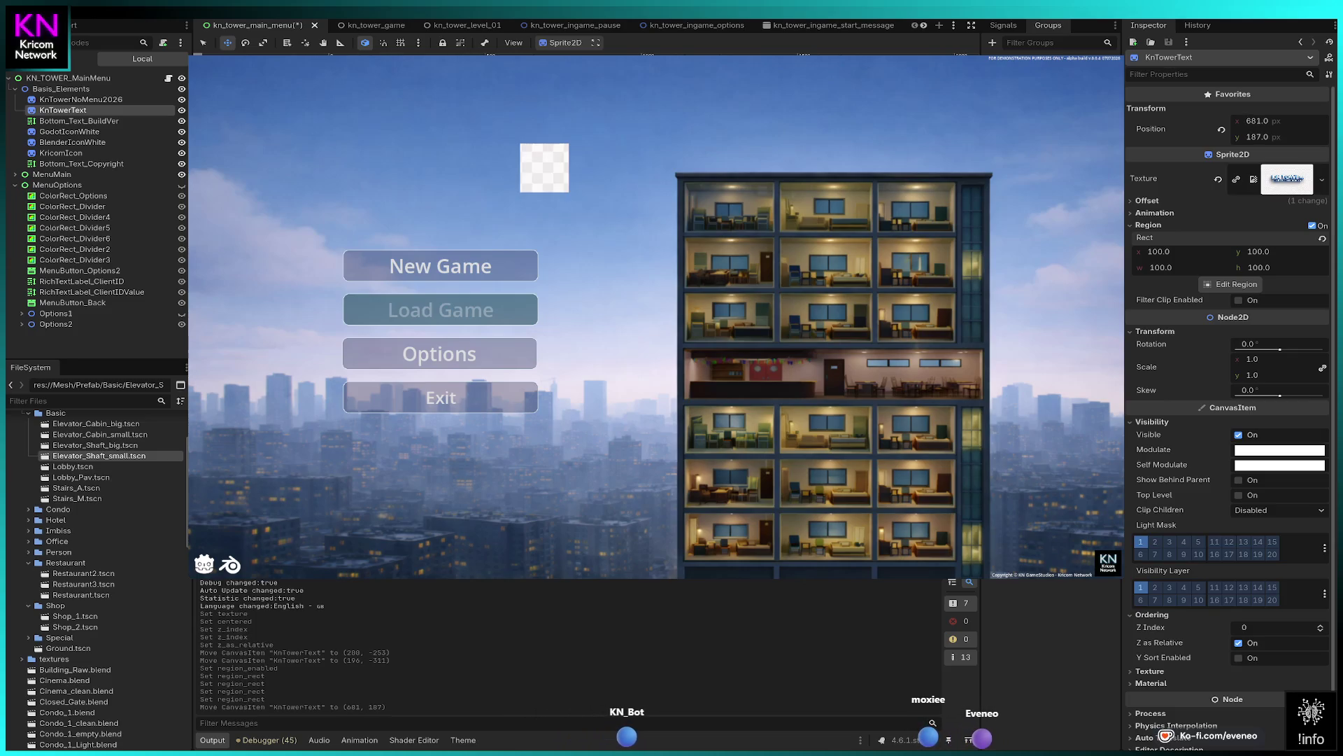
left_click(1186, 253)
type("500")
key("Return")
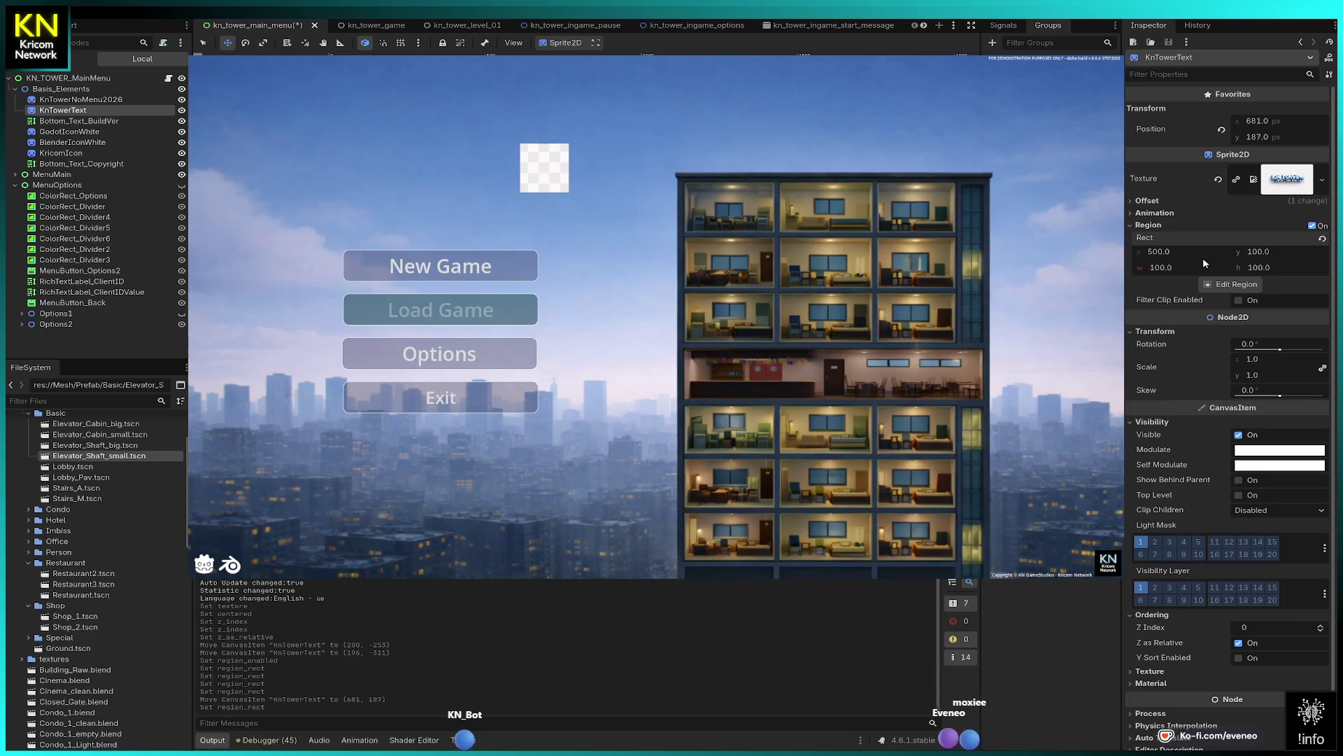
left_click(1166, 267)
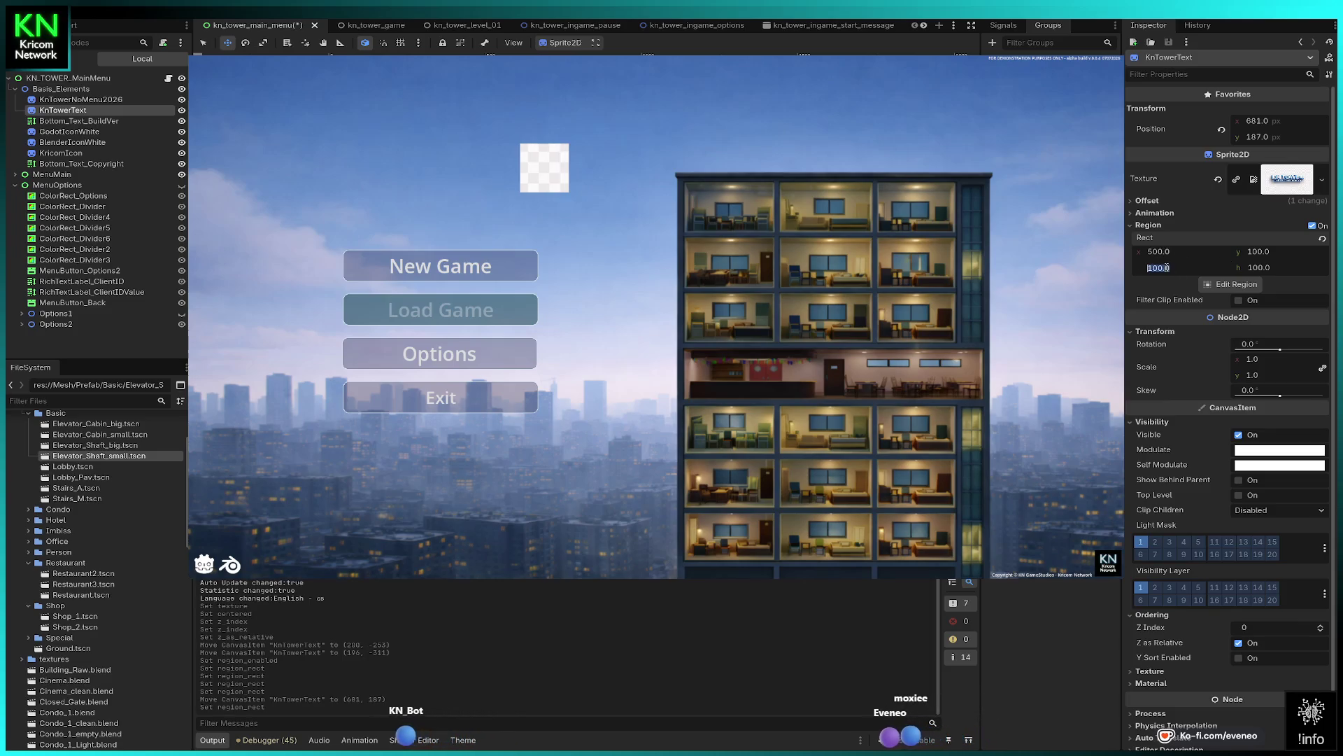
type("500")
key("Return")
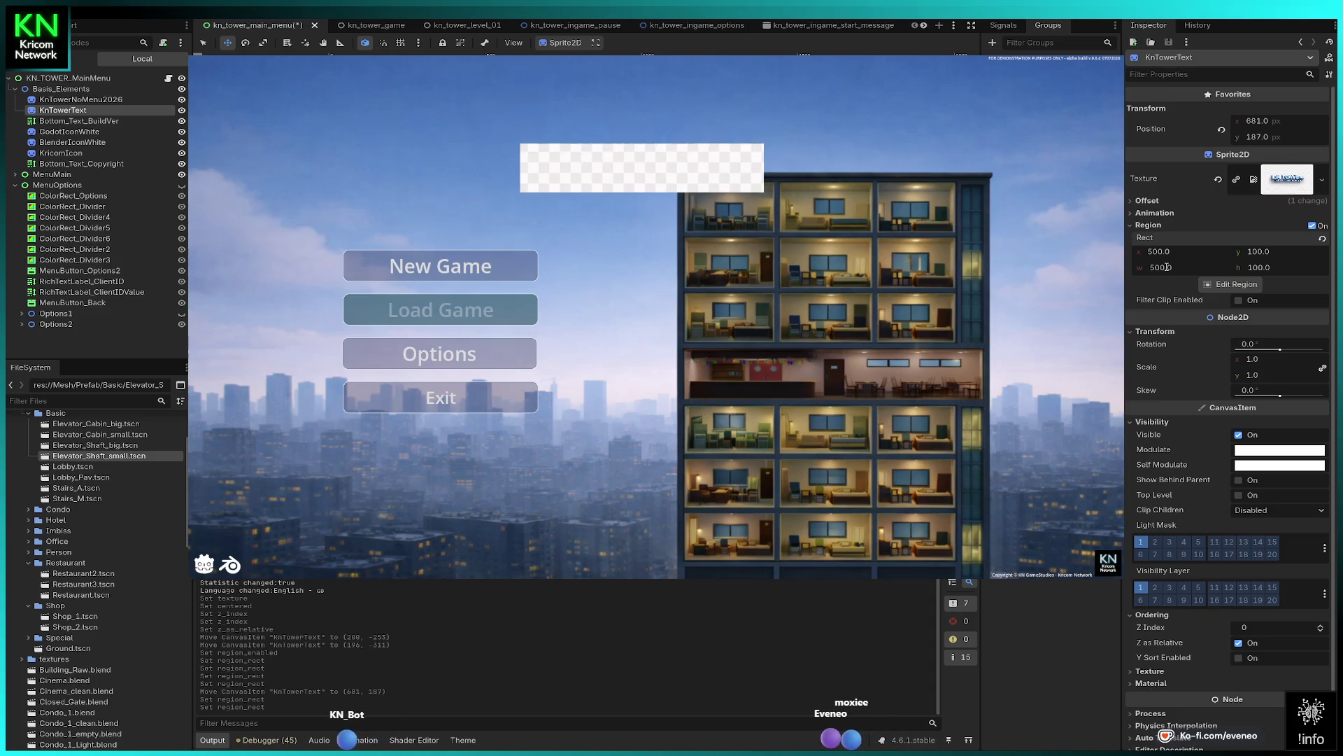
- Set region y to 0 and height to 800, then nudge the y offset down slightly
left_click(1261, 250)
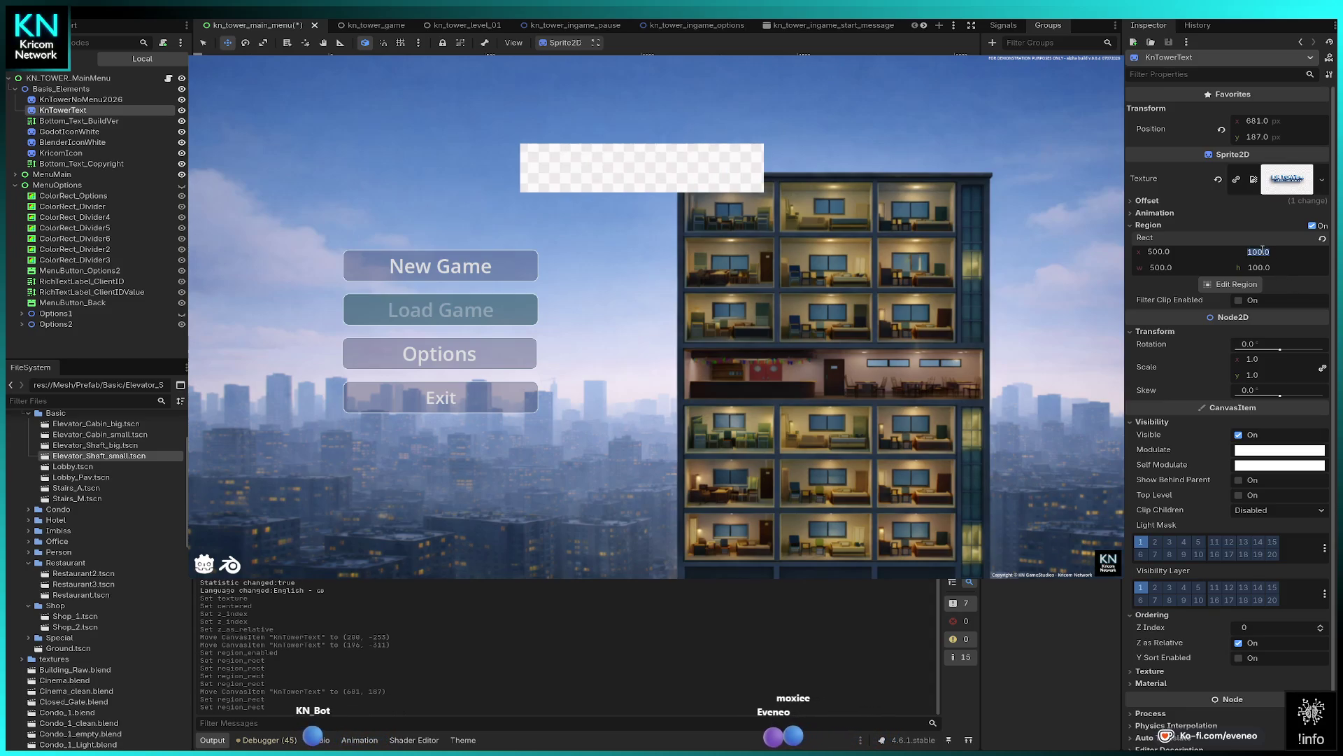
type("0")
key("Return")
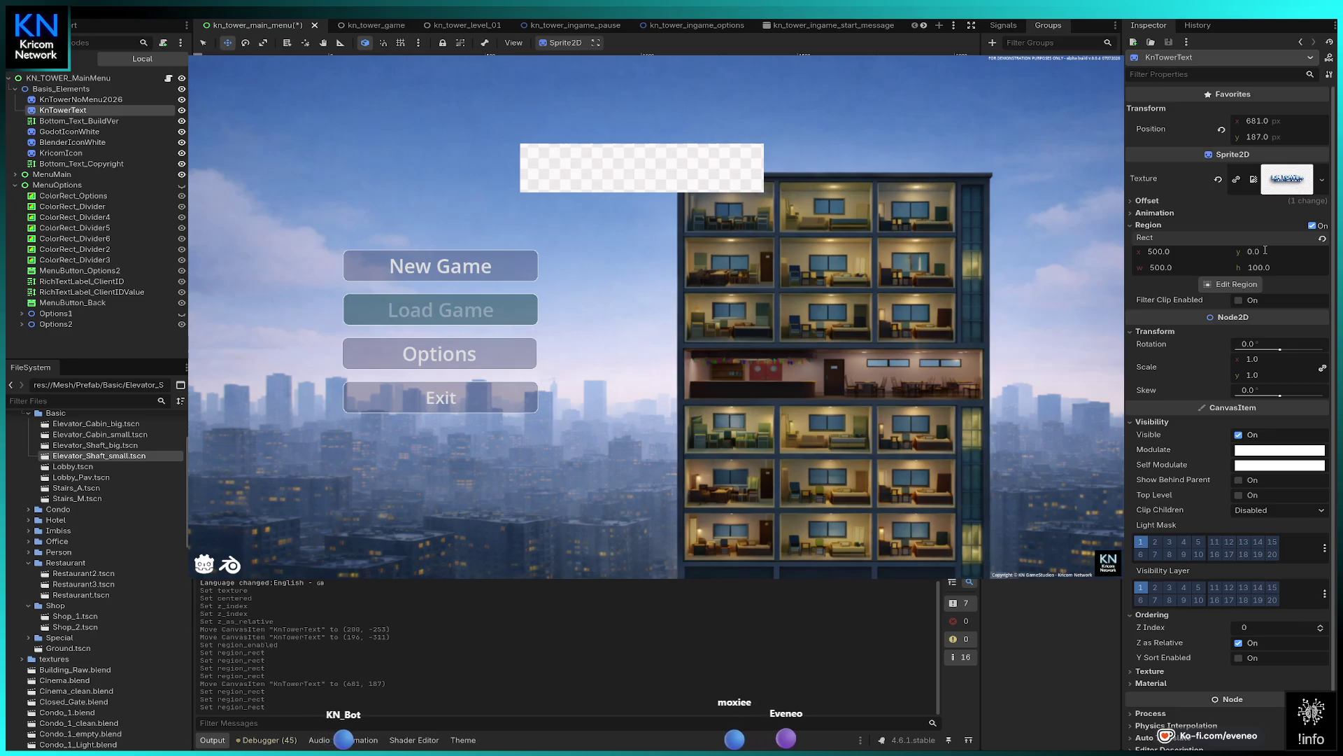
left_click(1261, 267)
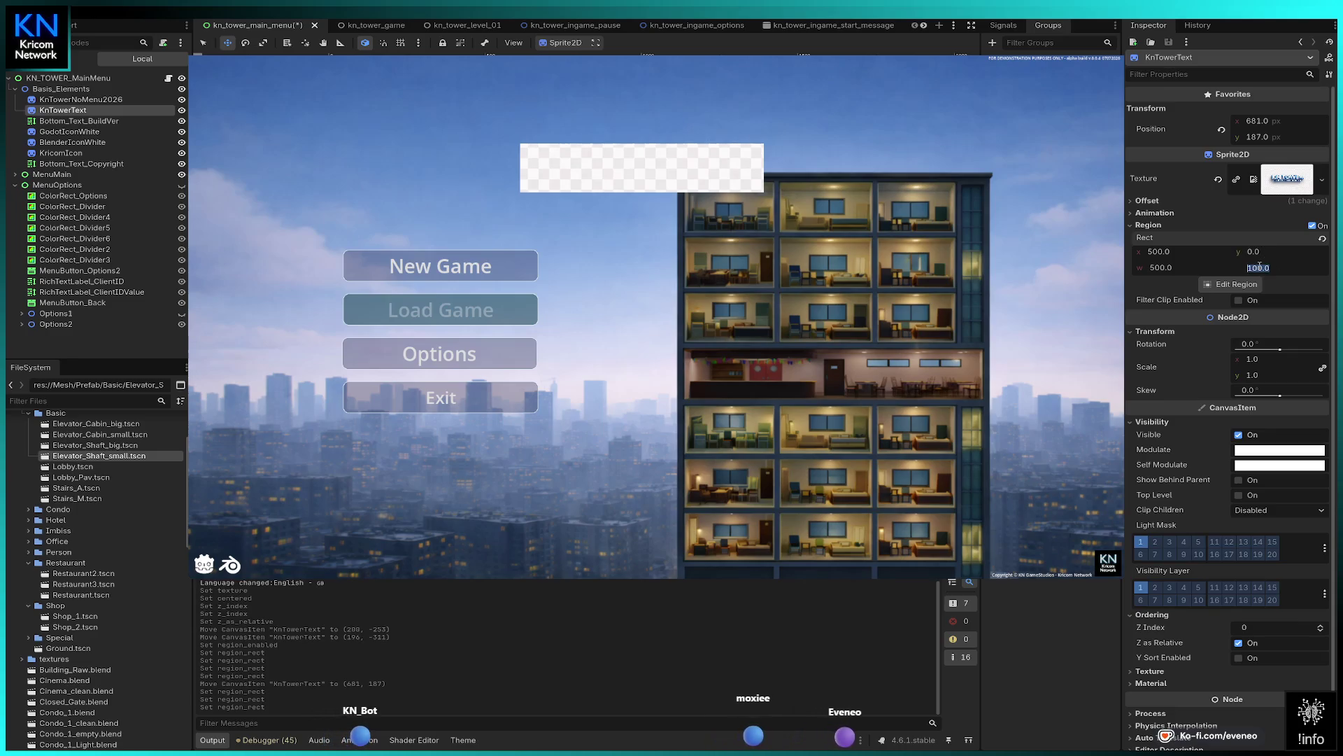
type("500")
key("Return")
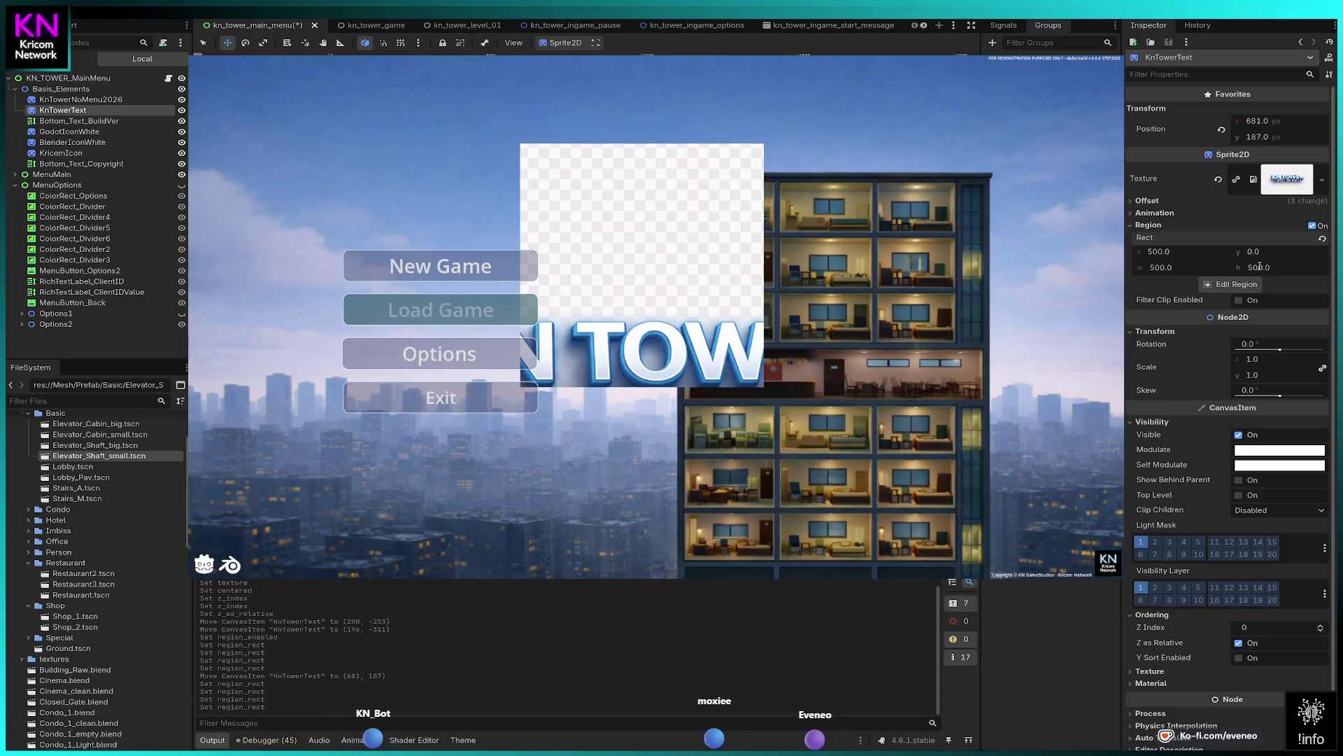
left_click(1257, 267)
type("800")
key("Return")
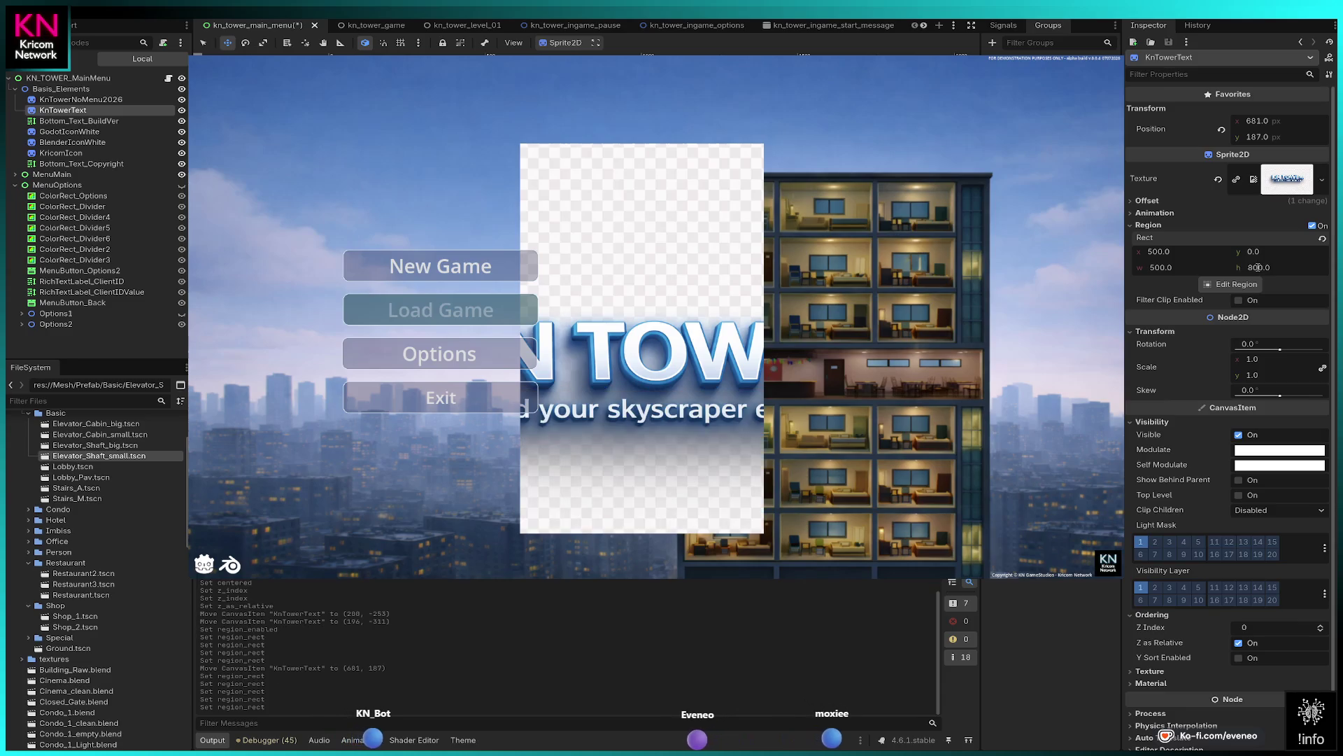
left_click_drag(1253, 252, 1325, 251)
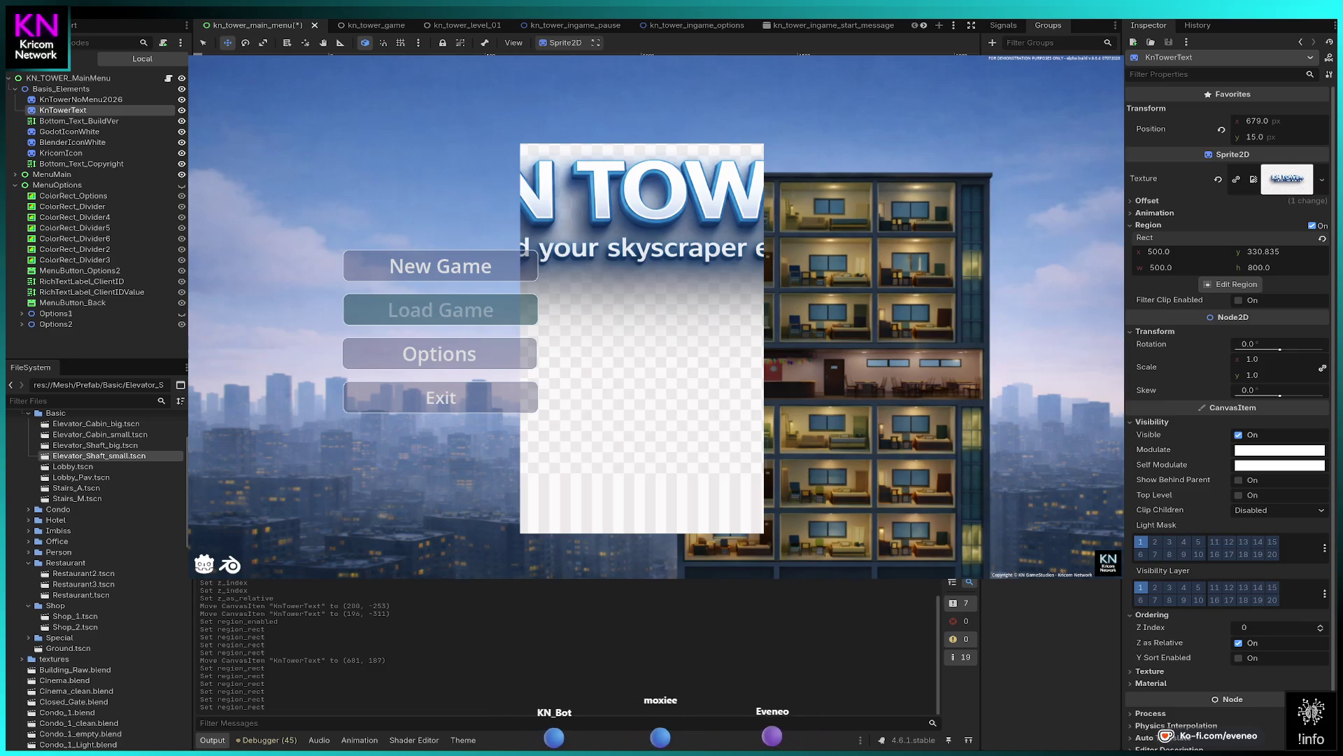
- Move the title sprite up to y 15 and shorten the region height to 300
key("Return")
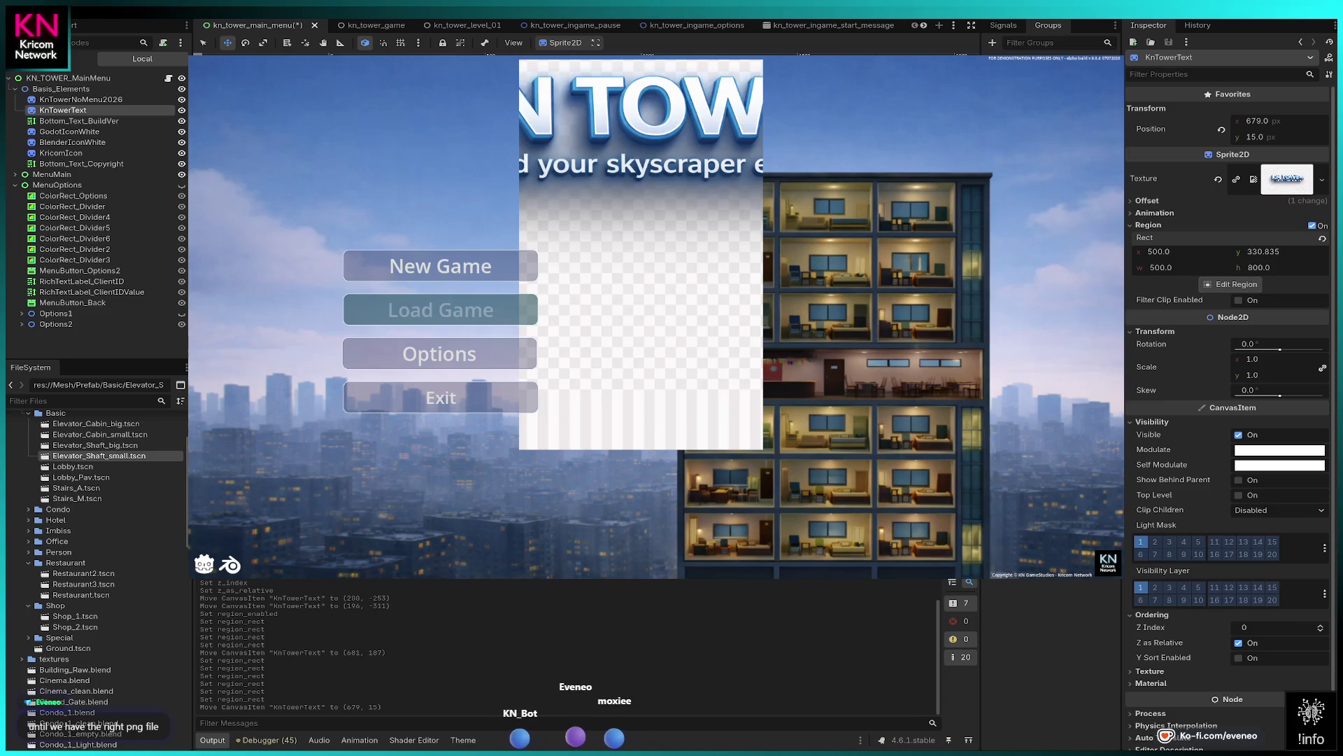
left_click_drag(1273, 268, 1268, 267)
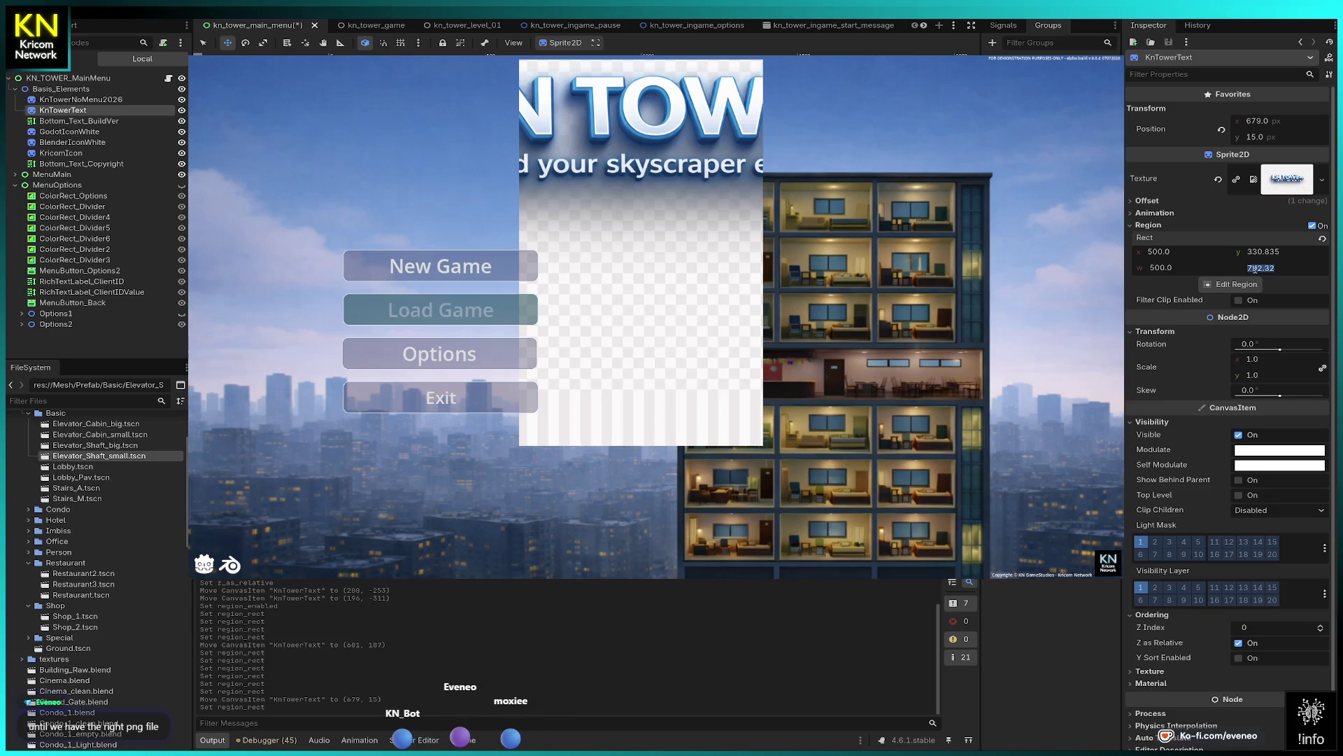
type("00")
key("Return")
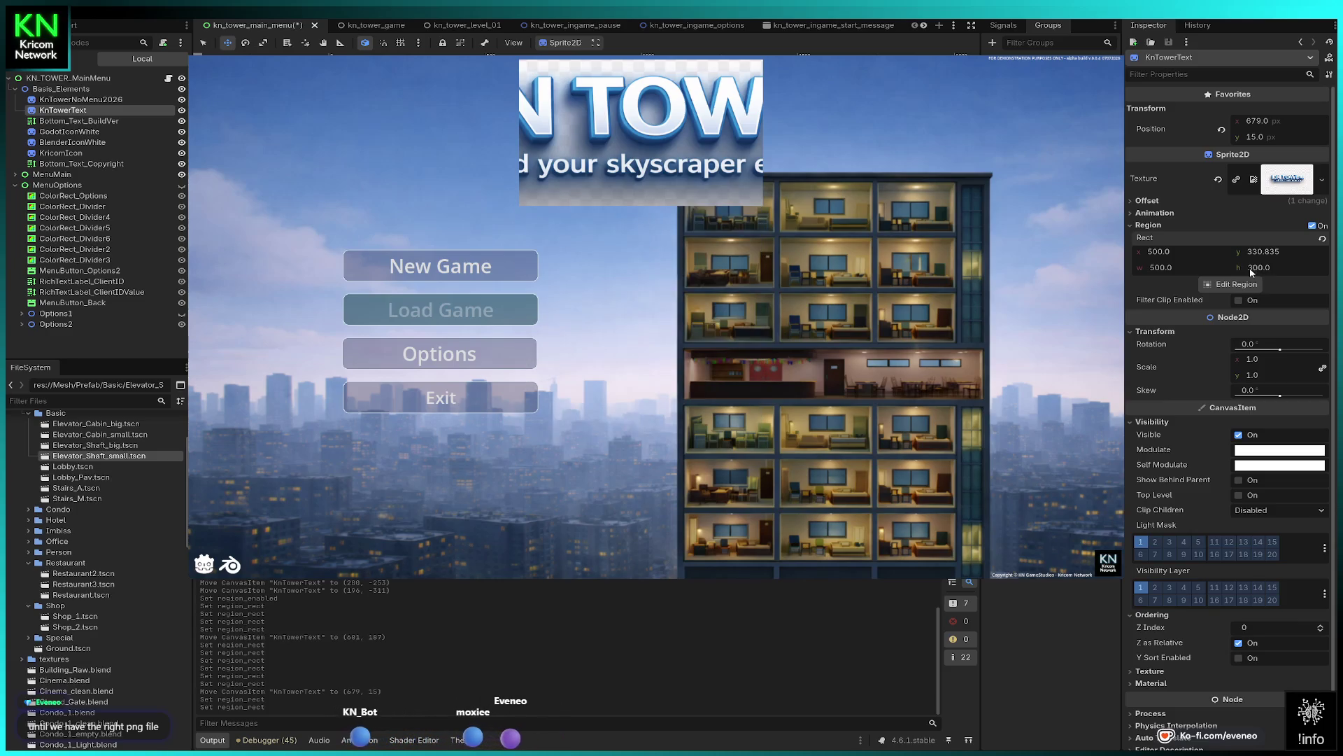
- Widen the crop region to 1000 from x about 275 and slide the sprite to 447, 15
left_click_drag(1256, 273, 1261, 273)
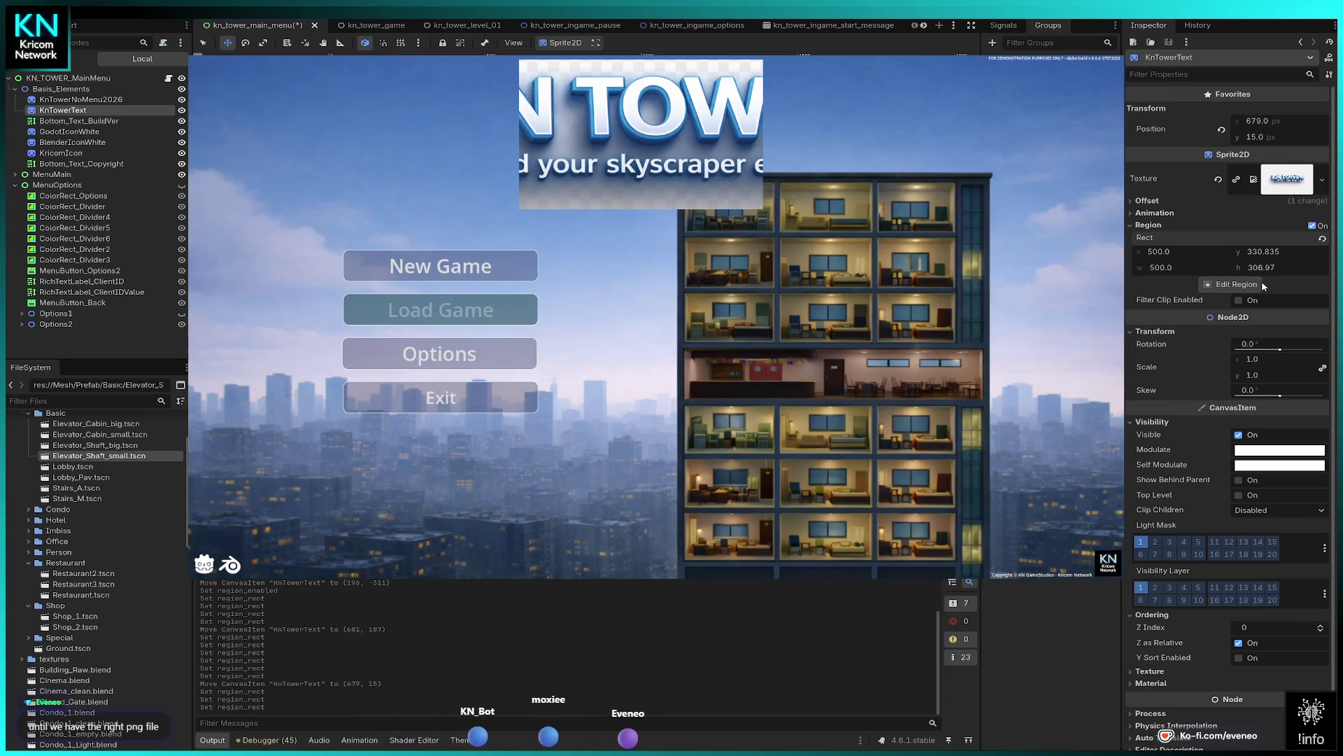
mouse_move(1157, 255)
left_mouse_down()
mouse_move(1137, 255)
mouse_move(1151, 270)
left_mouse_up()
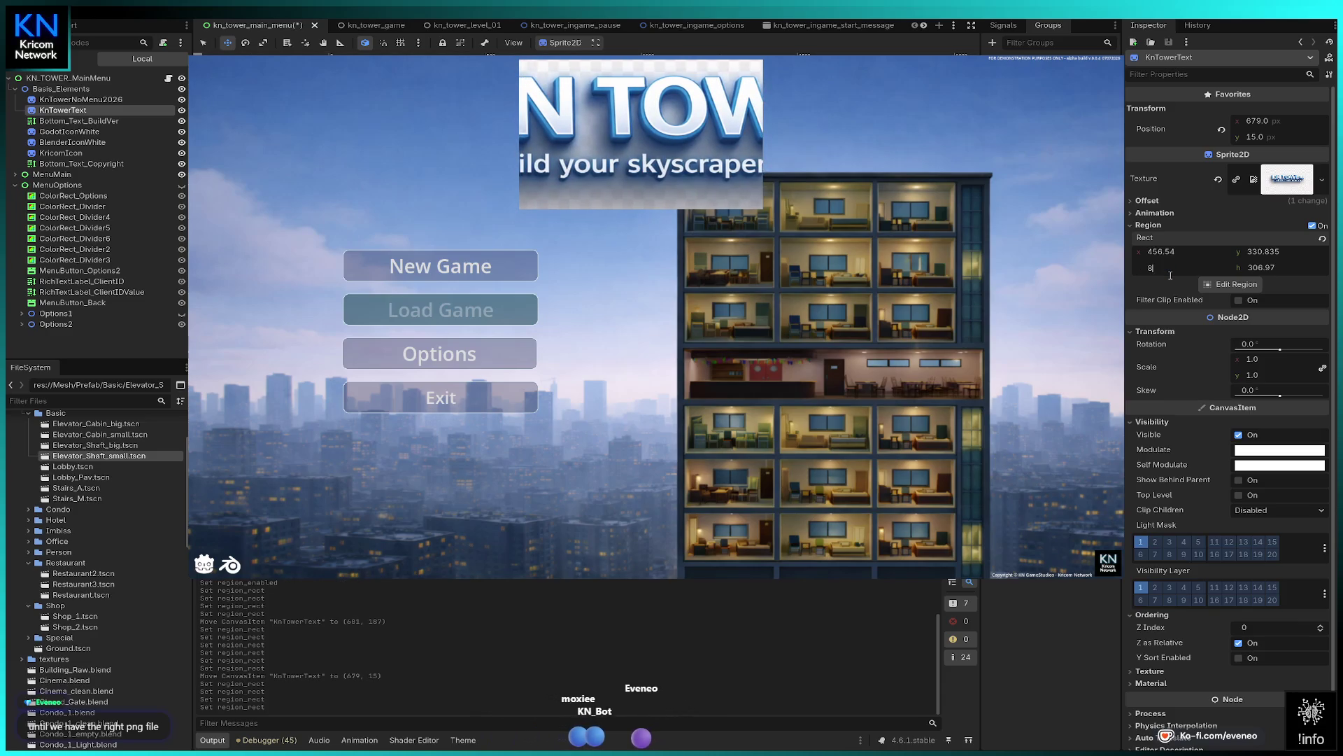
type("00")
key("Return")
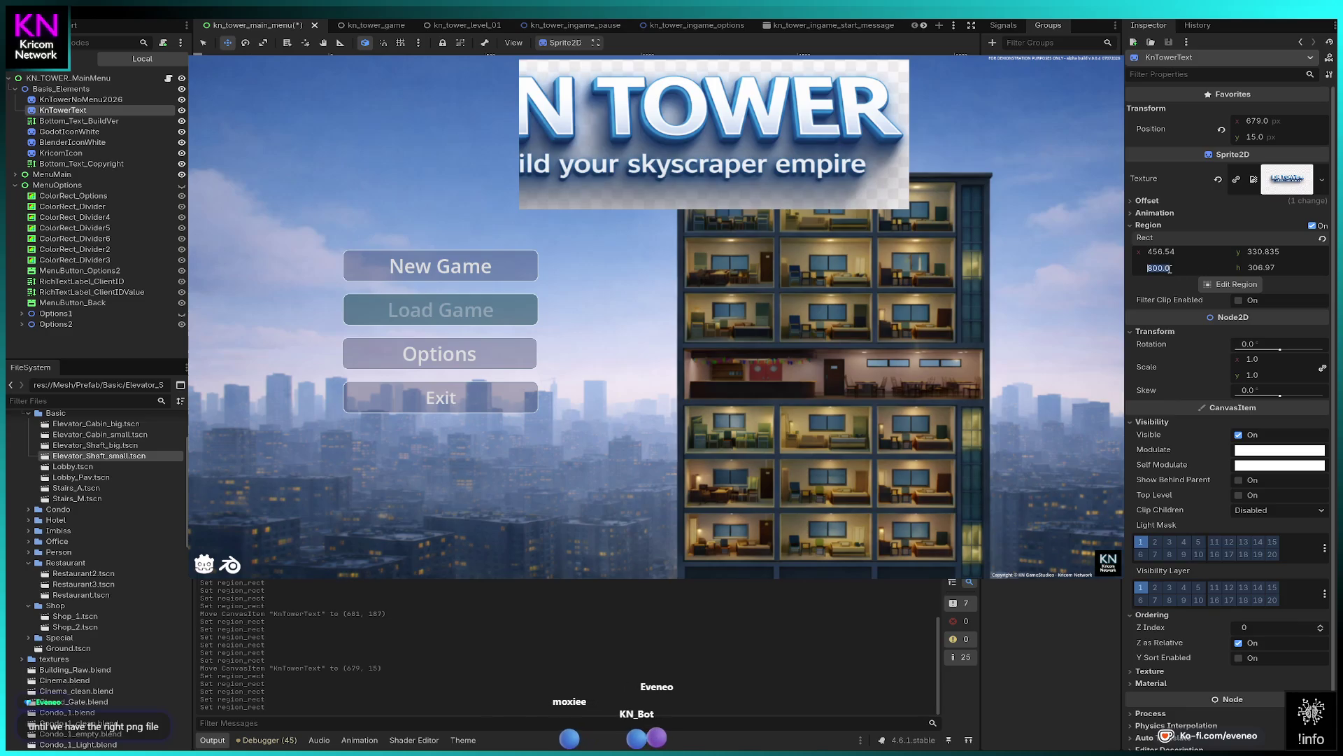
type("900")
key("Return")
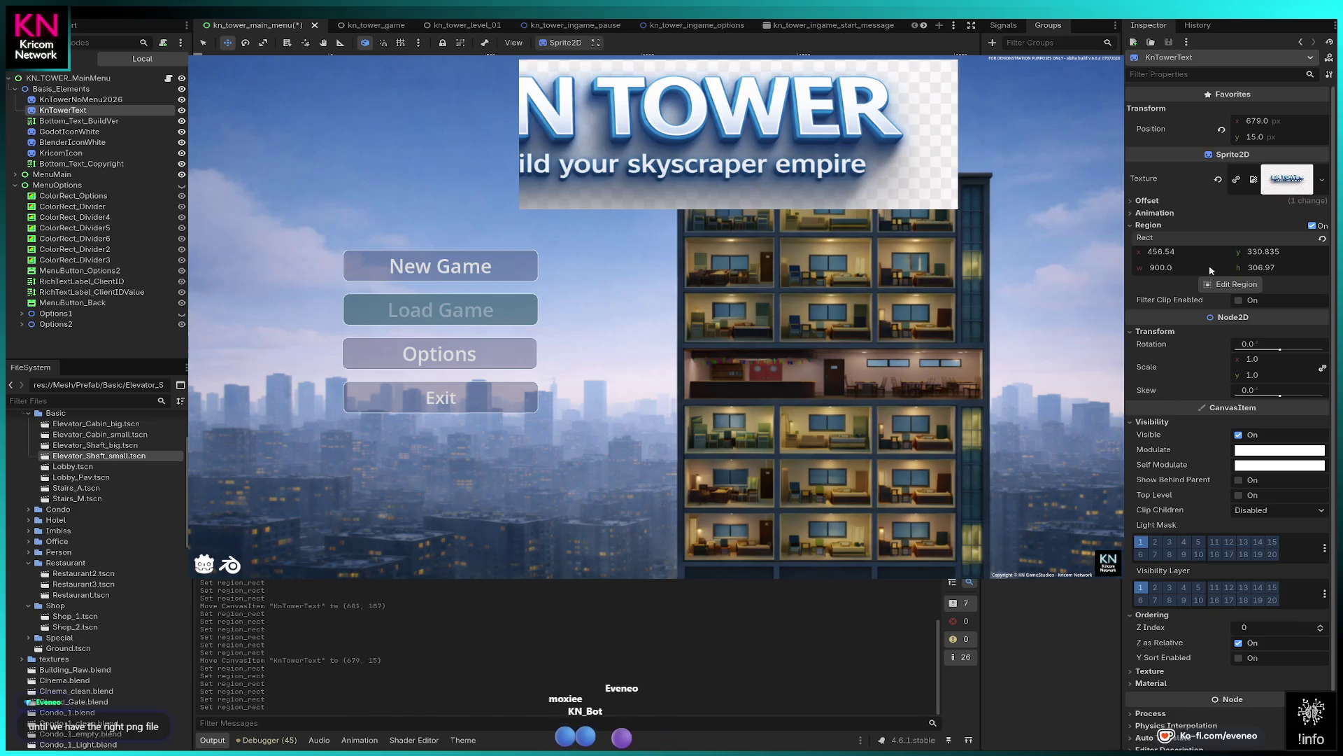
left_click_drag(1156, 253, 1124, 253)
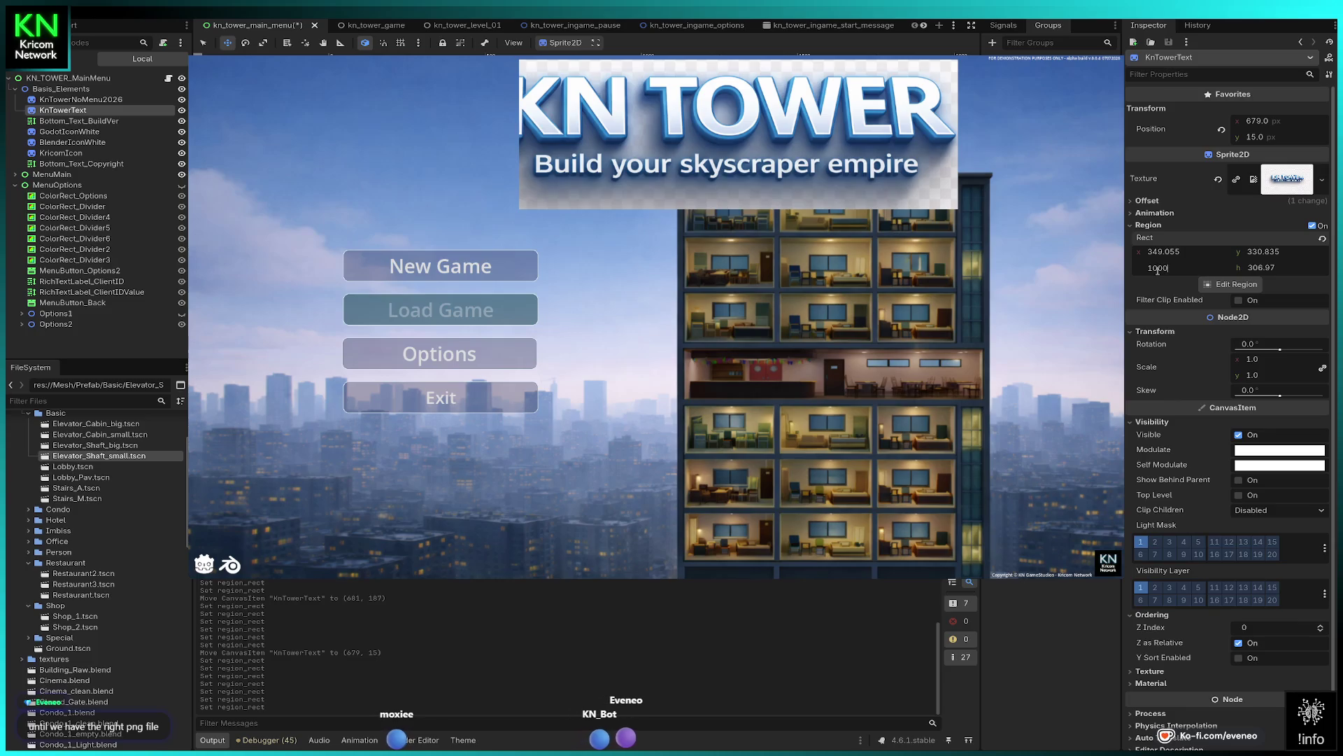
key("Return")
left_click_drag(1168, 253, 1138, 253)
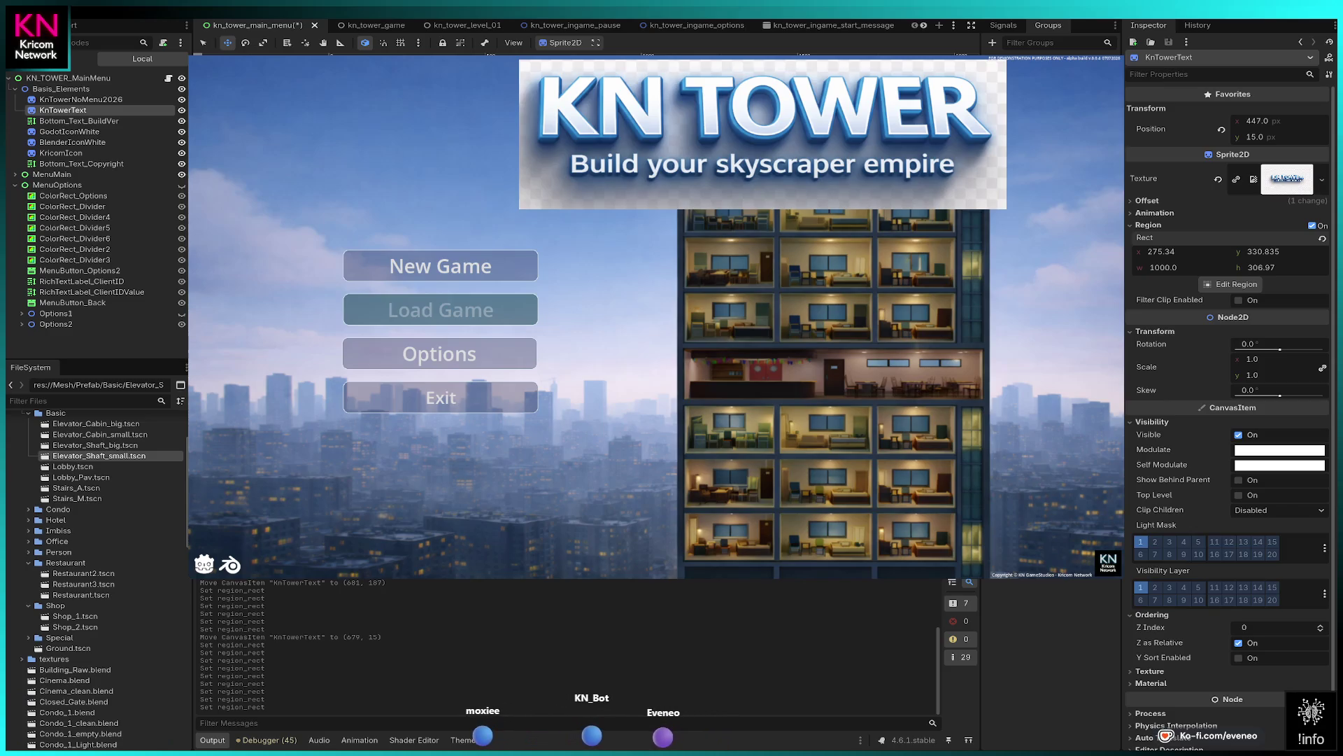
left_click_drag(763, 133, 655, 133)
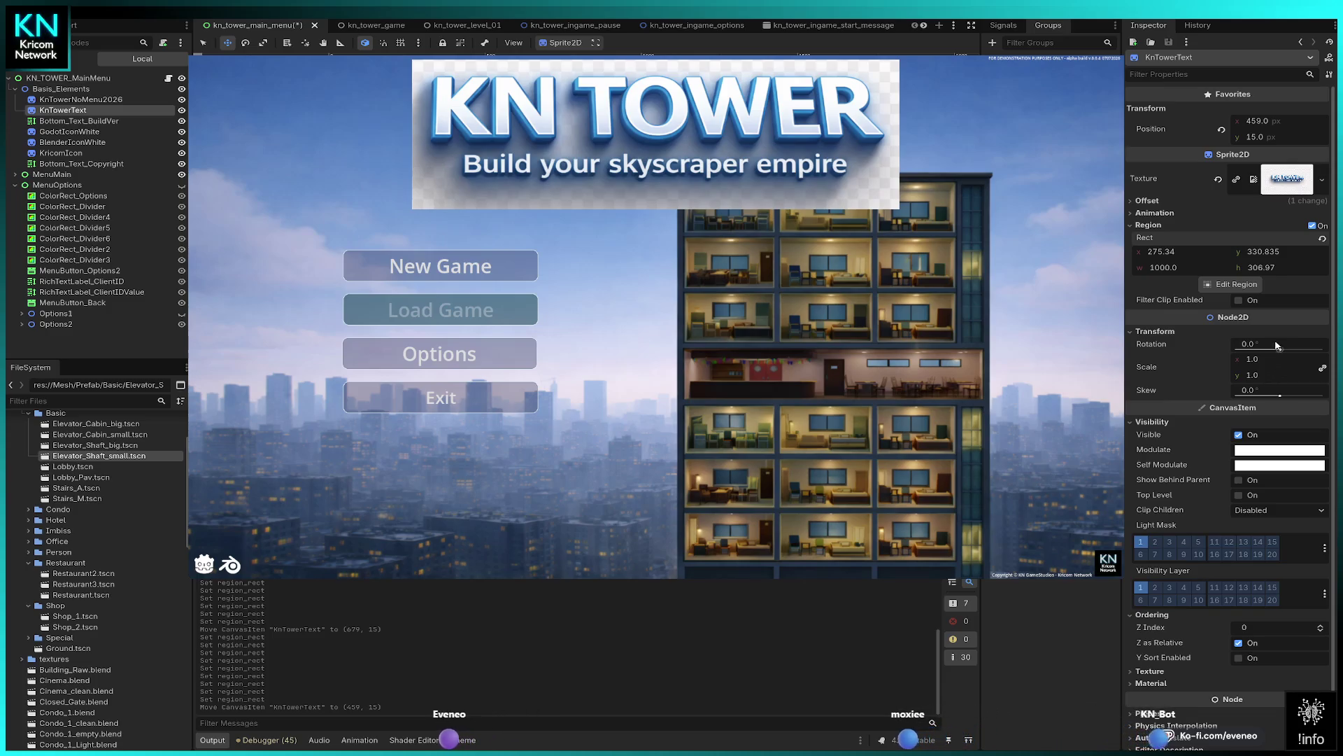
- Round the Region Rect to y 330, height 300, x 275 and width 1050
left_click(1270, 252)
type("330")
key("Return")
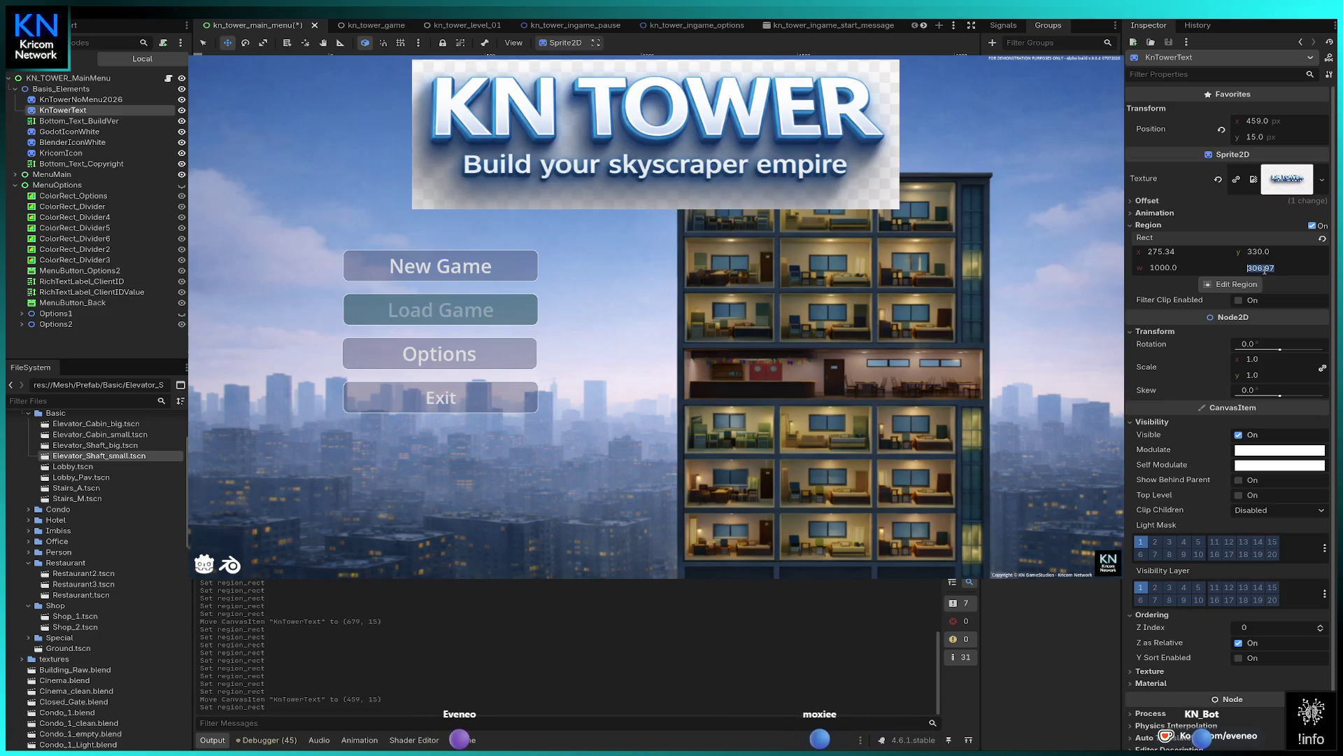
type("00")
key("Return")
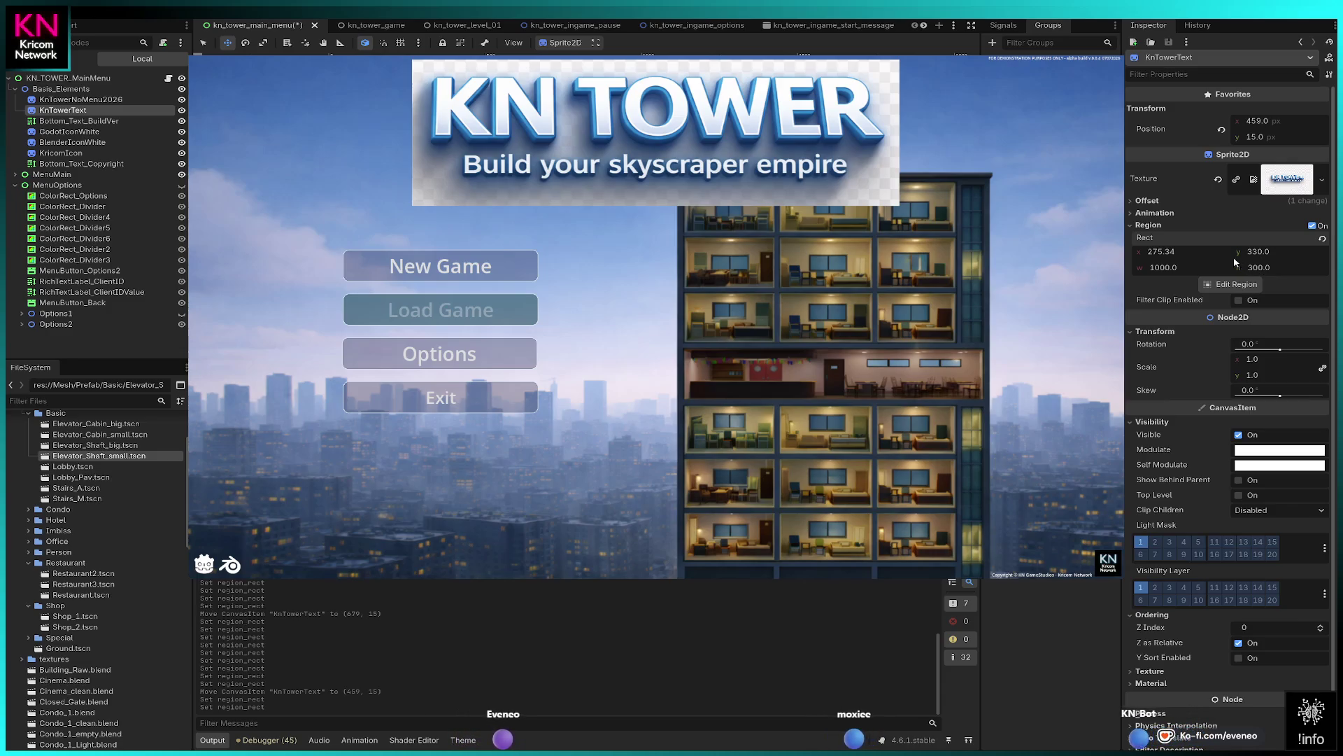
left_click(1166, 252)
type("275")
key("Return")
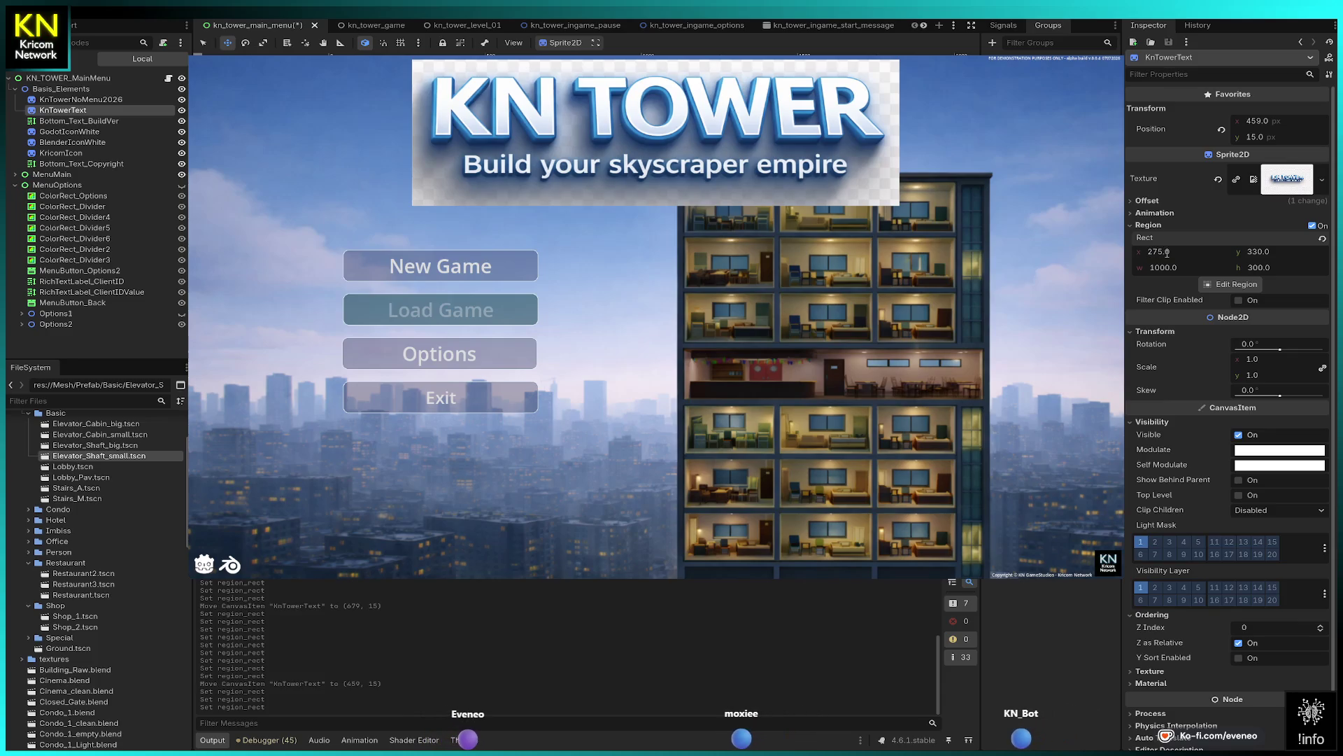
left_click(1172, 266)
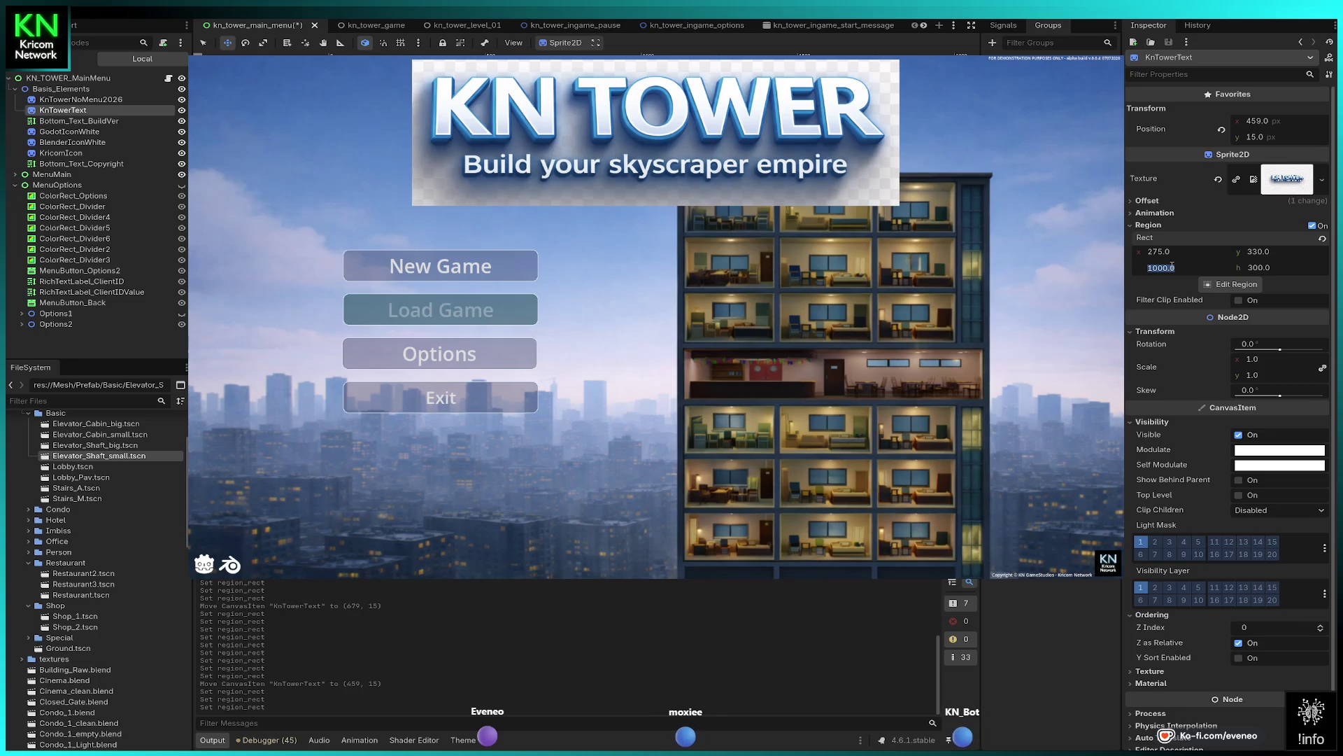
type("1050")
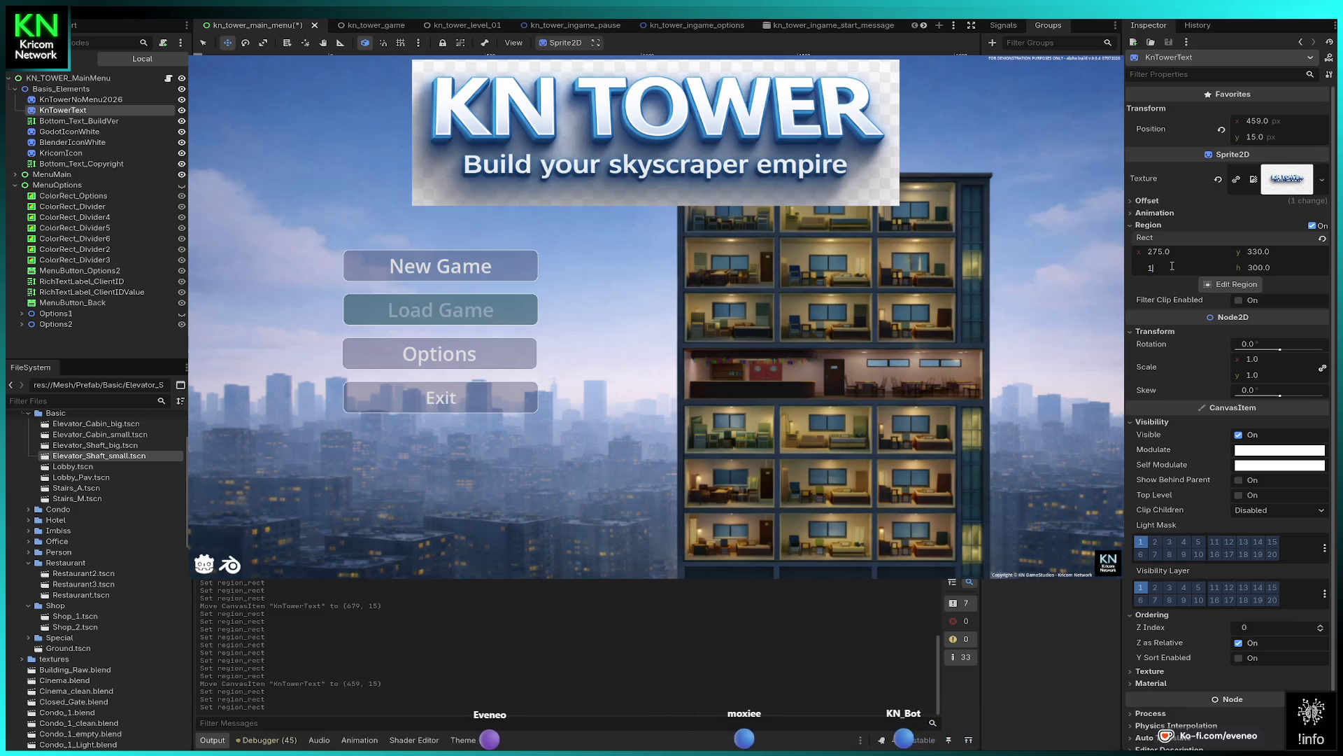
key("Return")
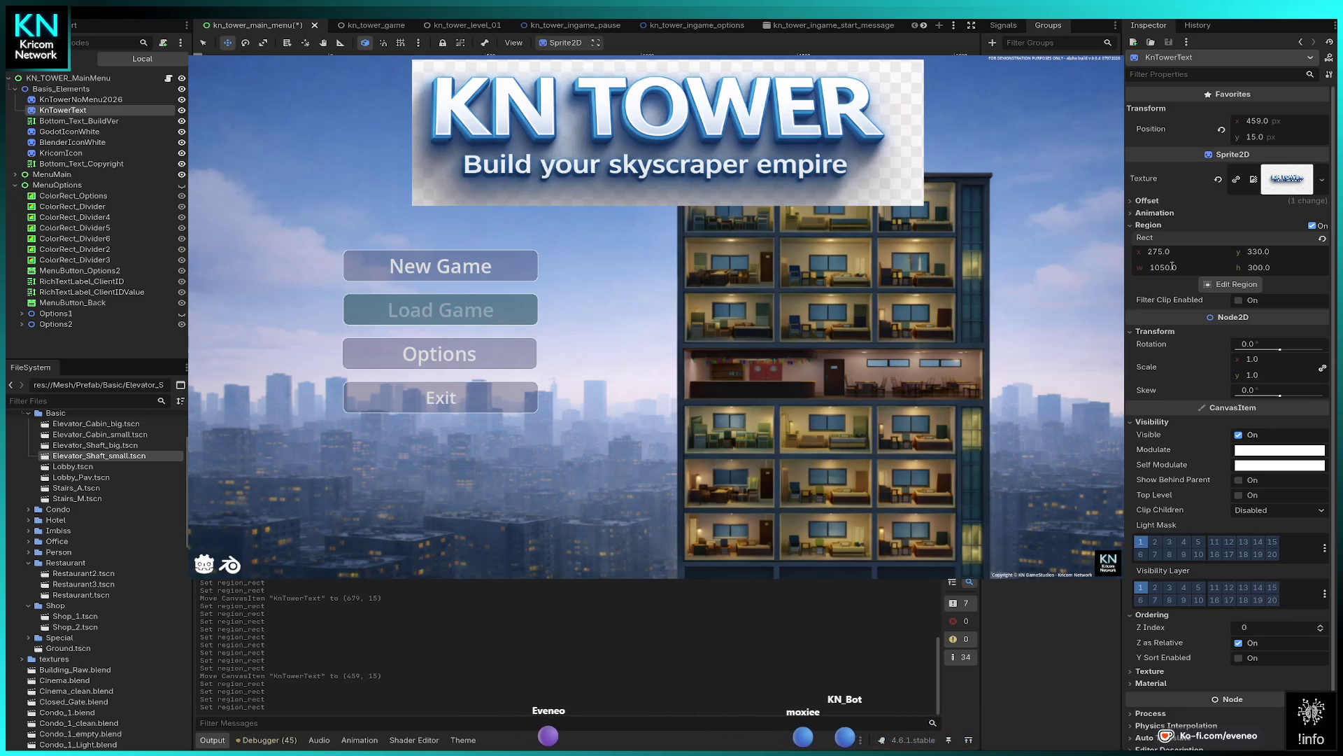
- Set region x to 250, nudge the sprite left to 450, 15, and deselect it
left_click_drag(1161, 252, 1148, 251)
left_click(1185, 256)
type("250")
key("Return")
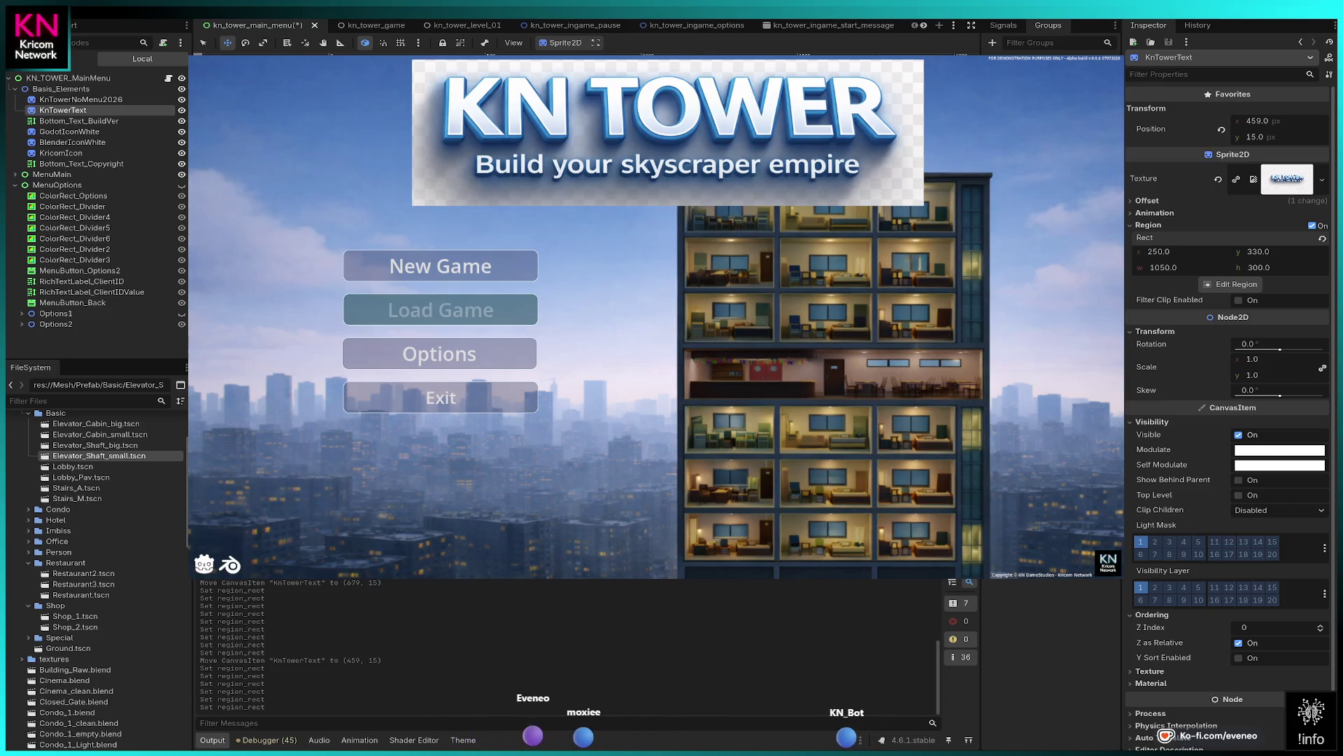
key("q")
key("Left")
key("Left")
key("Left")
key("Left")
key("Left")
key("Left")
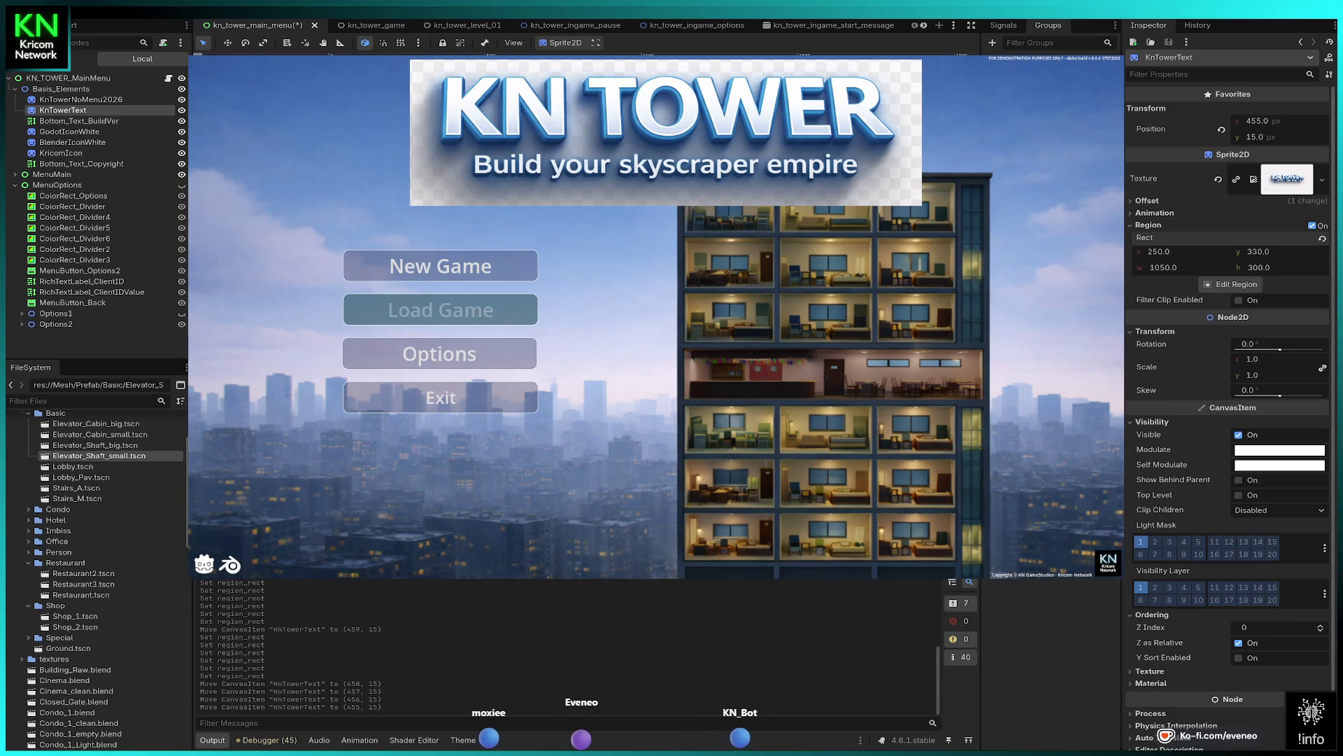
key("Left")
key("Left")
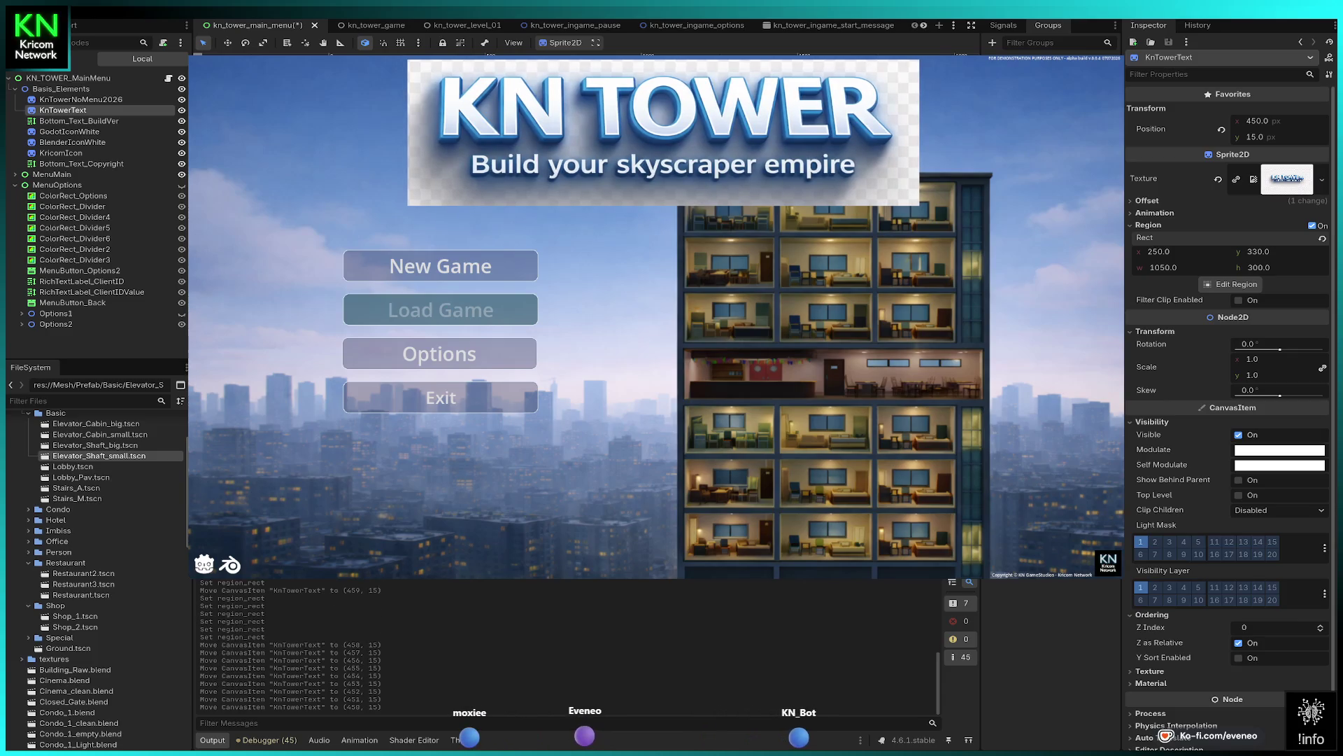
key("Escape")
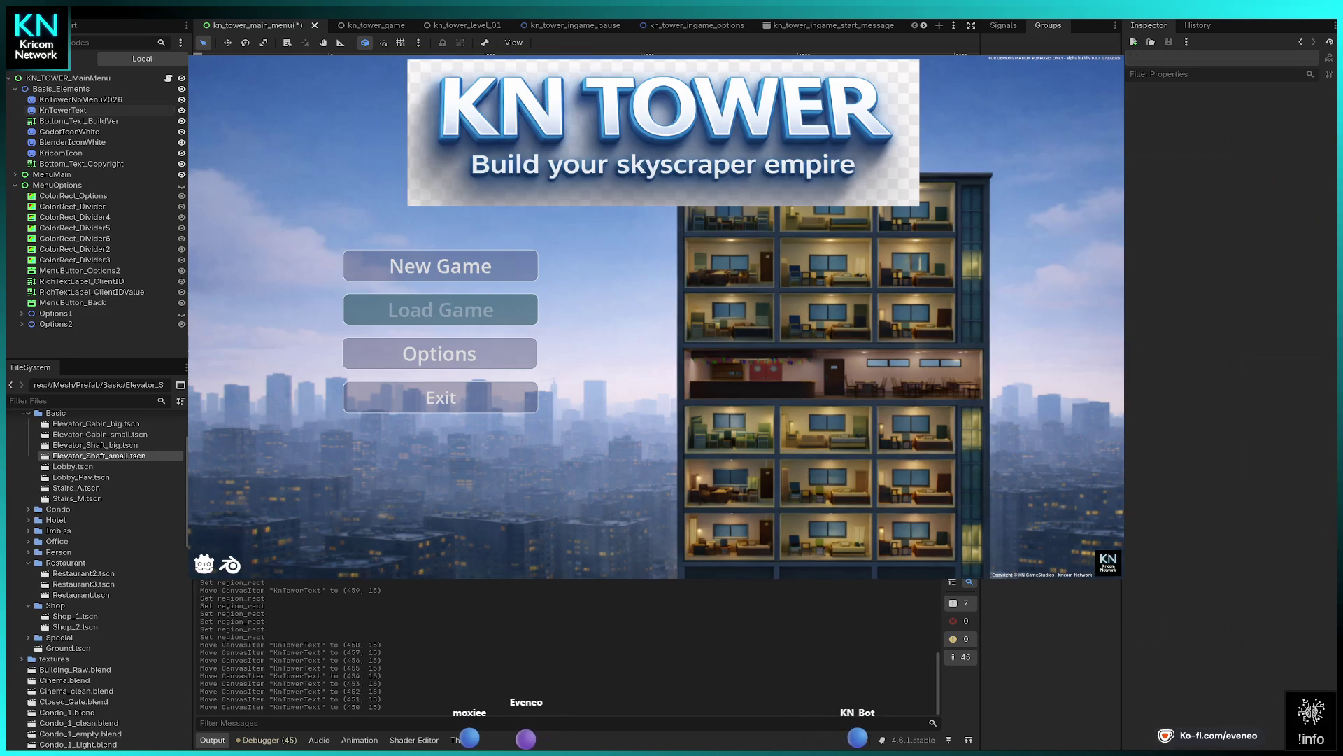
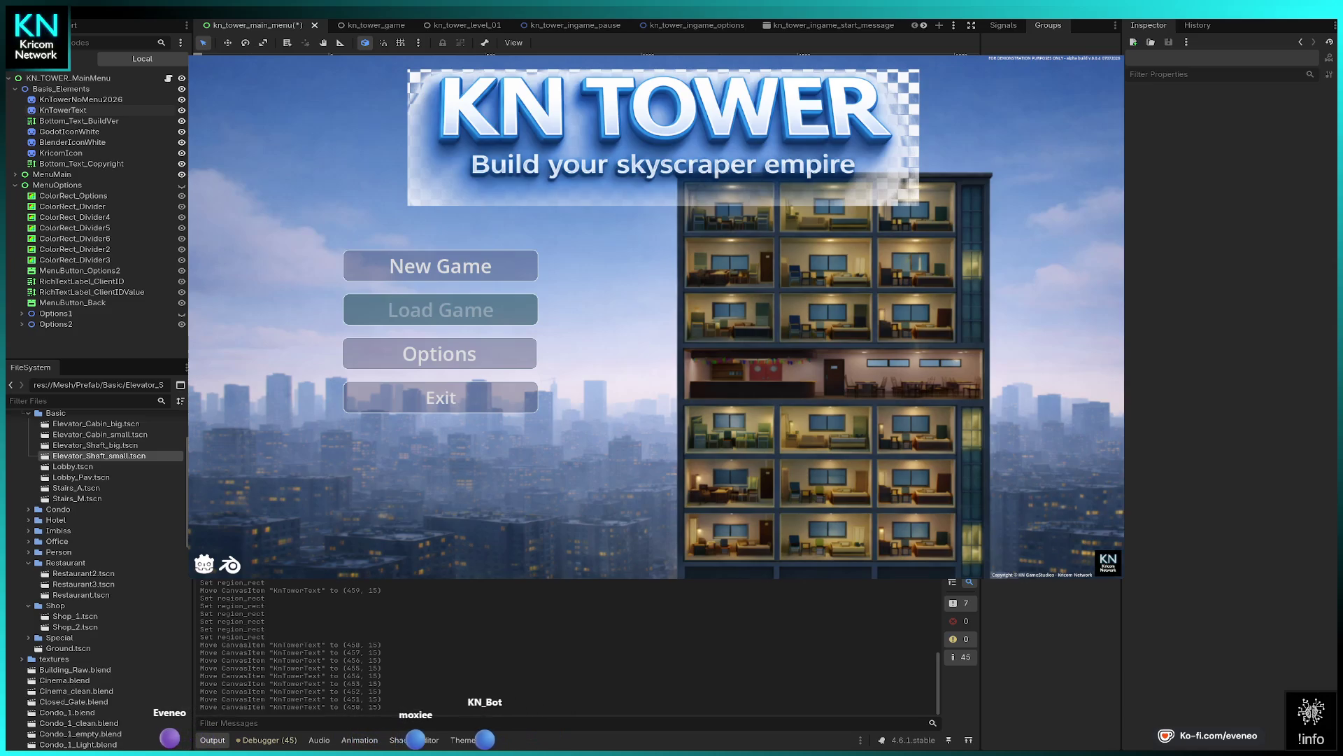
- Nudge the KnTowerText title sprite left from x 450 to 440
left_click(63, 110)
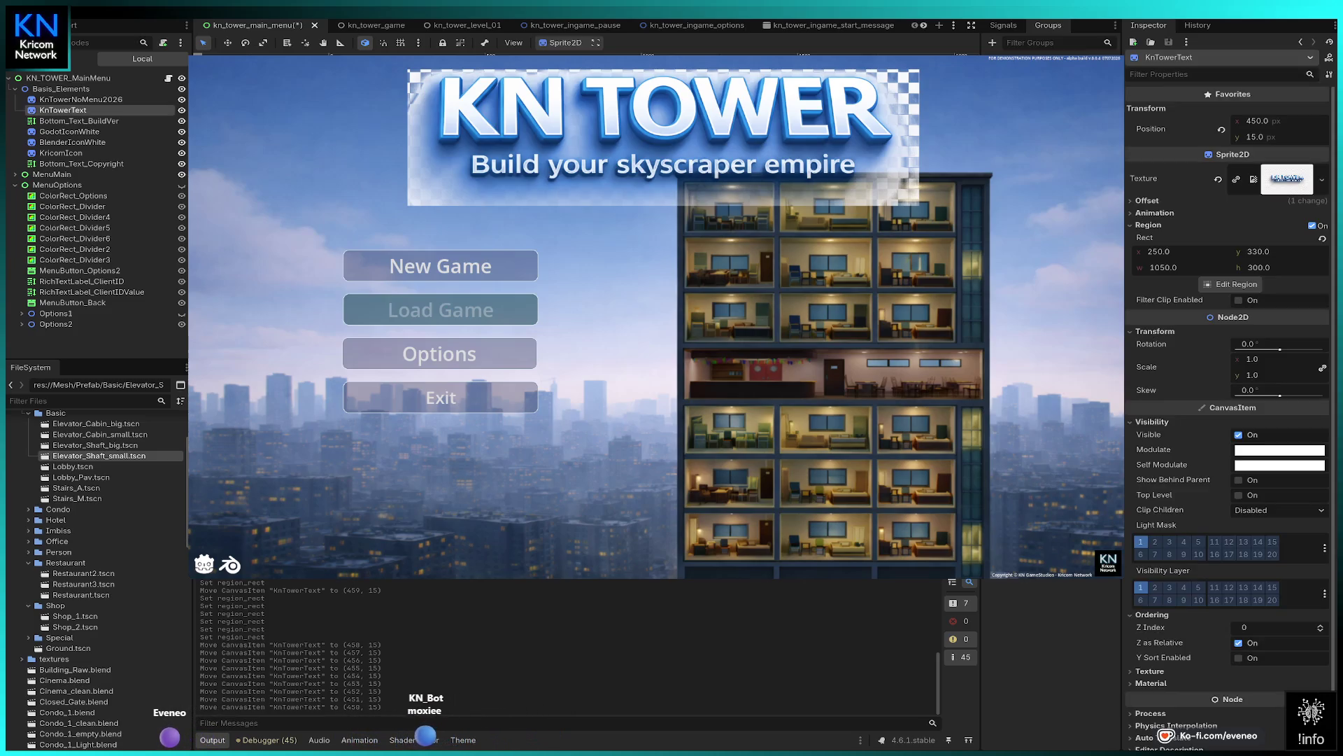
key("Left")
key("Left")
key("Left")
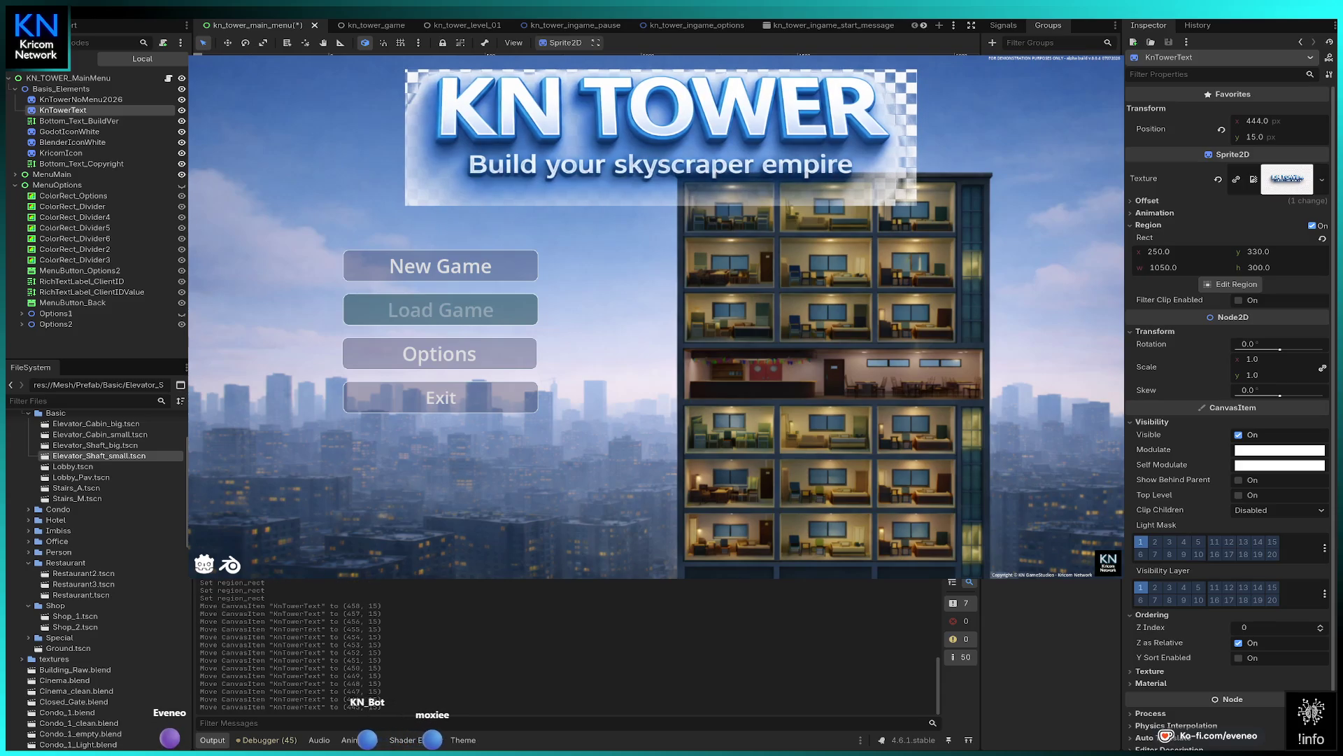
key("Left")
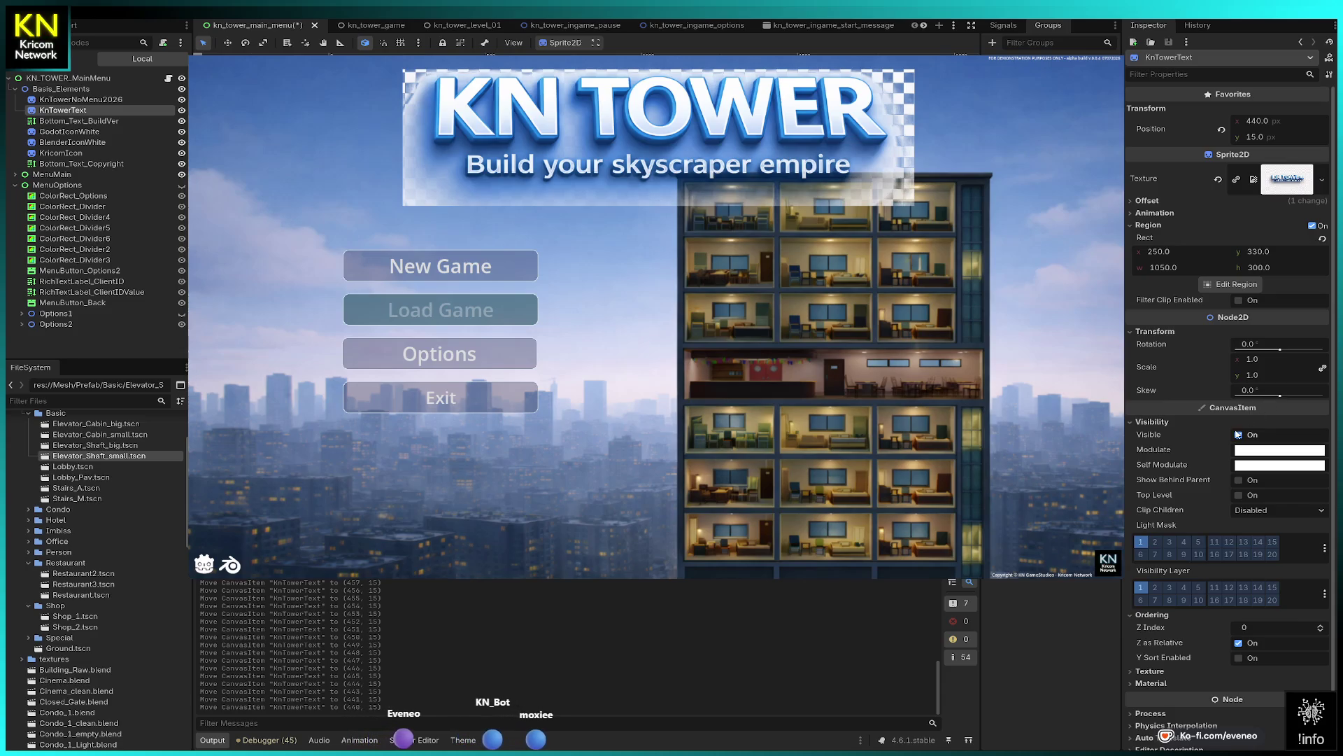
left_click(1153, 422)
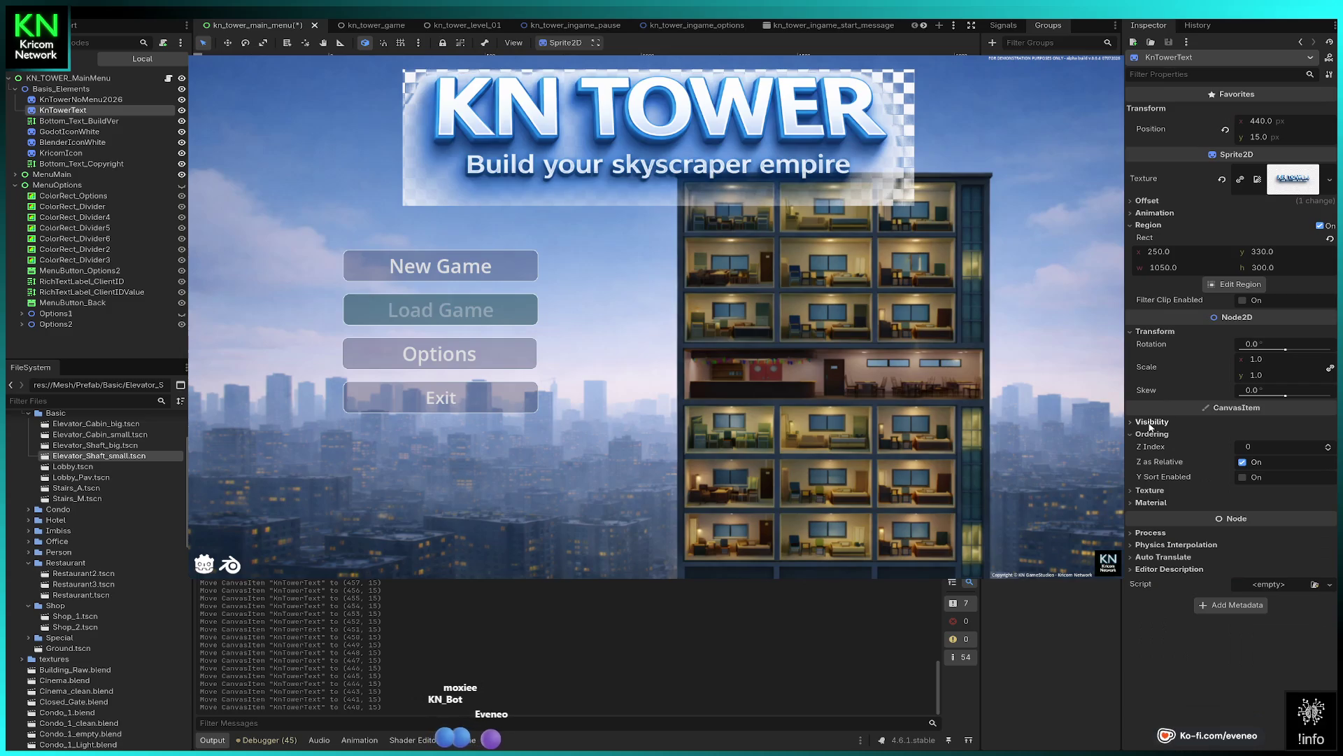
left_click(1153, 491)
left_click(1155, 492)
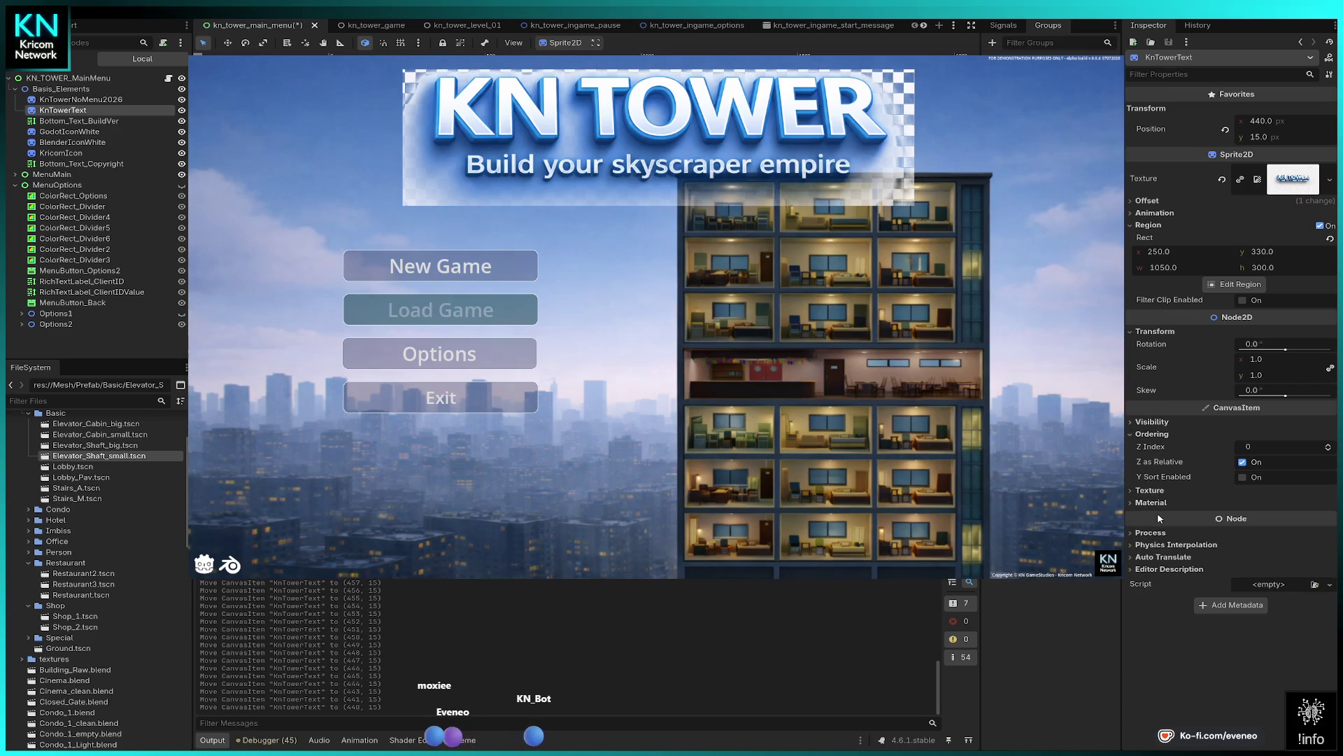
left_click(1292, 178)
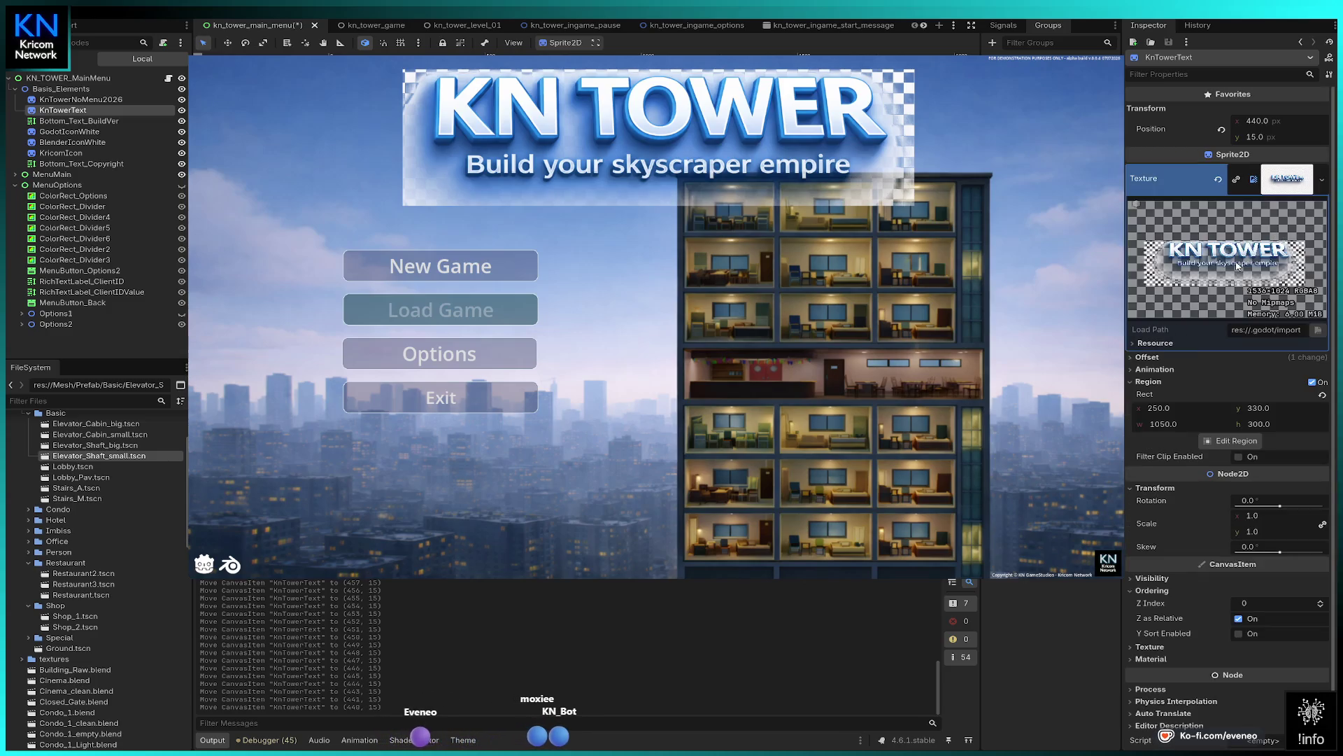
left_click(1151, 356)
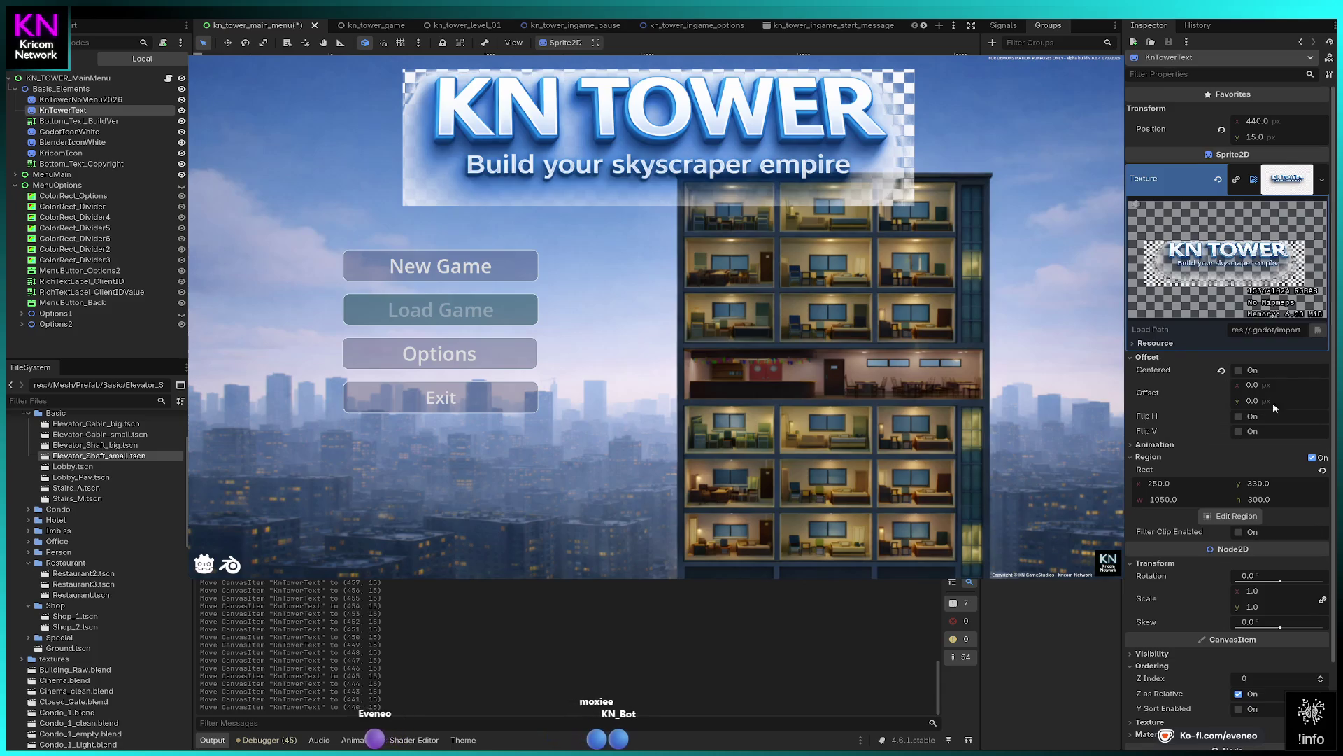
left_click(1156, 445)
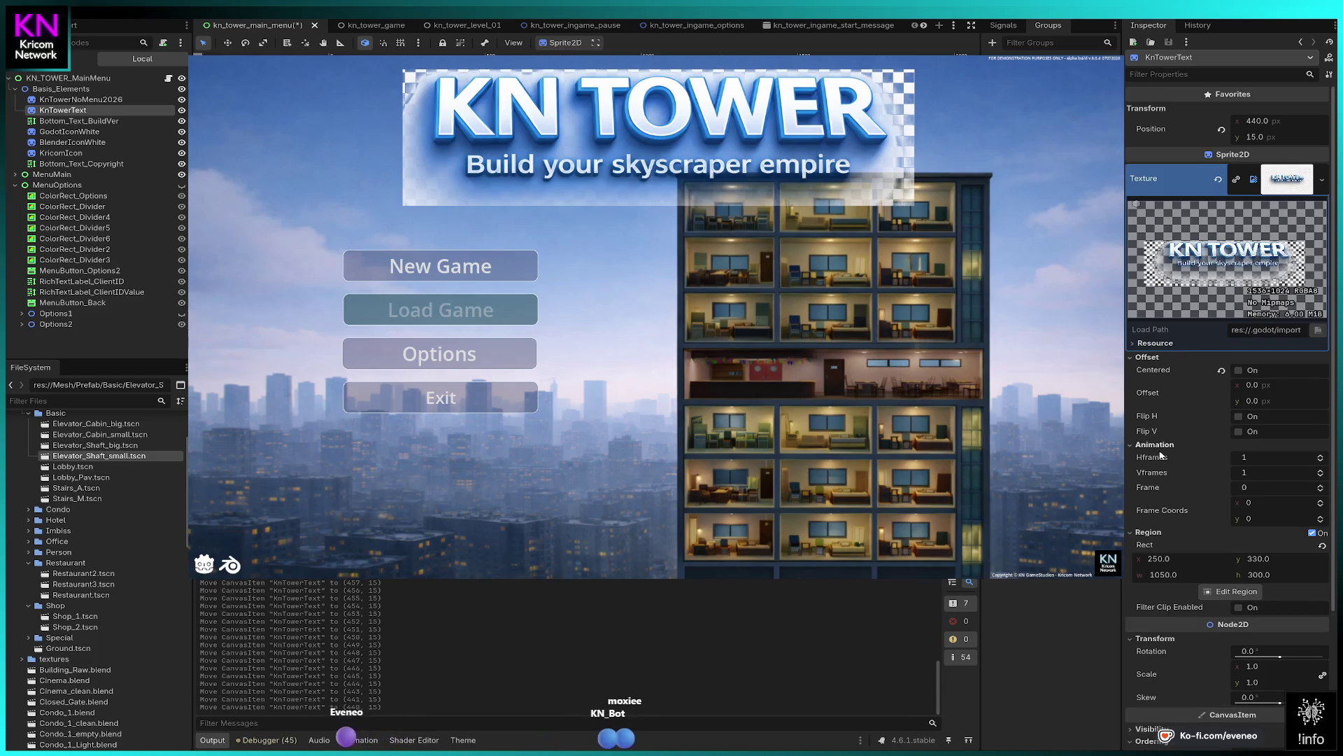
left_click(1149, 536)
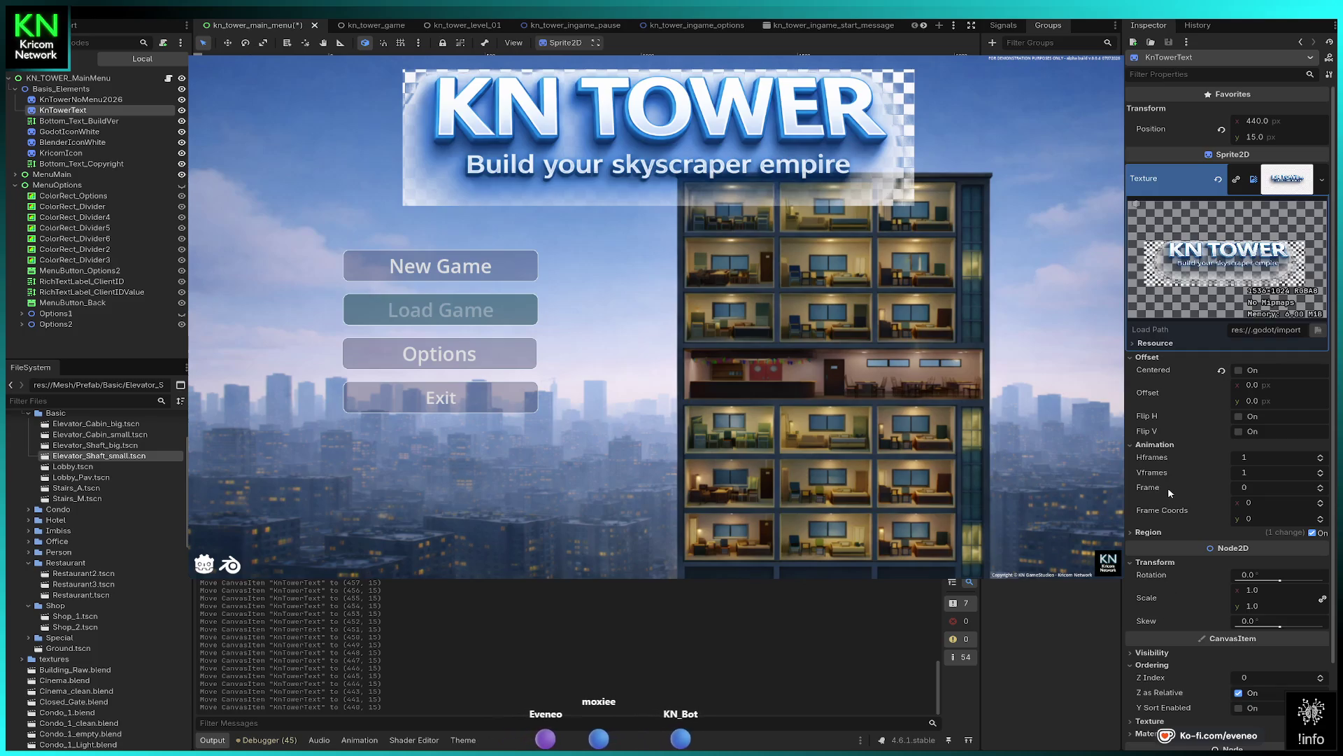
left_click(1286, 179)
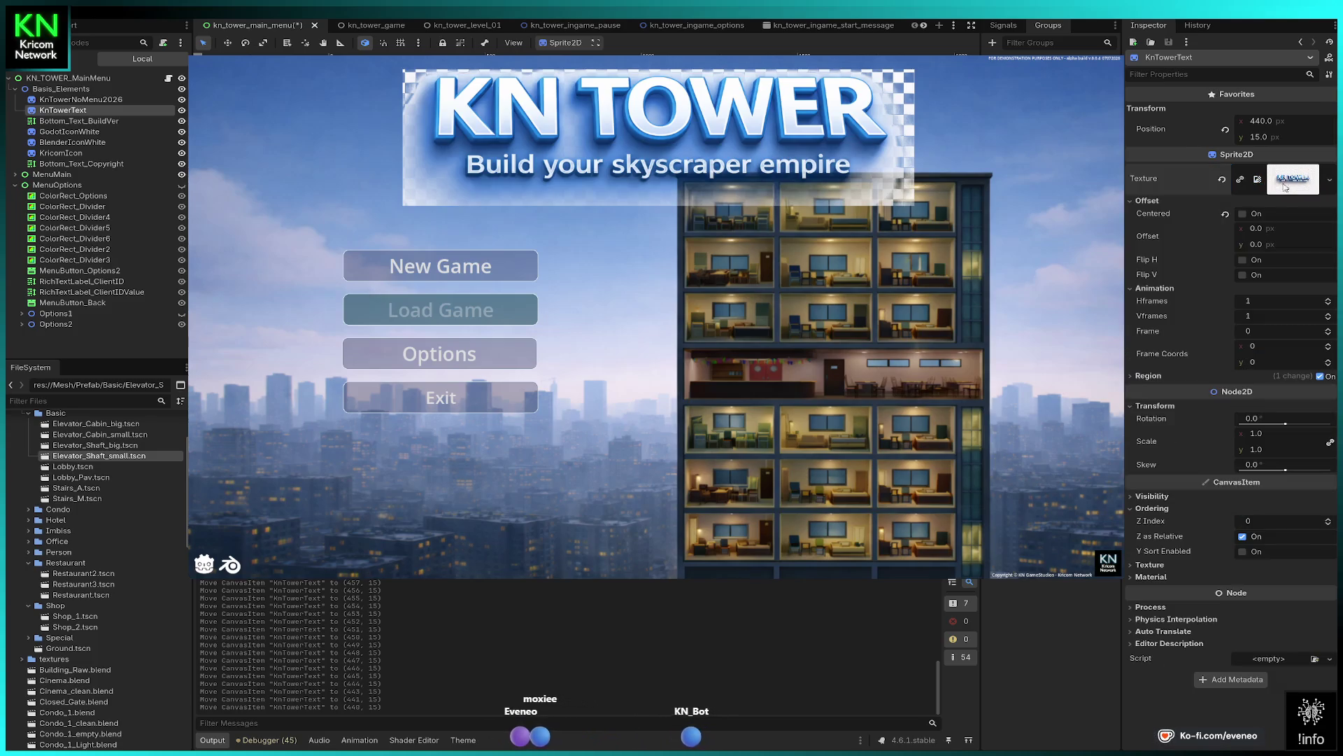
left_click(1128, 202)
left_click(1128, 213)
left_click(1132, 263)
left_click(1132, 262)
left_click(1132, 257)
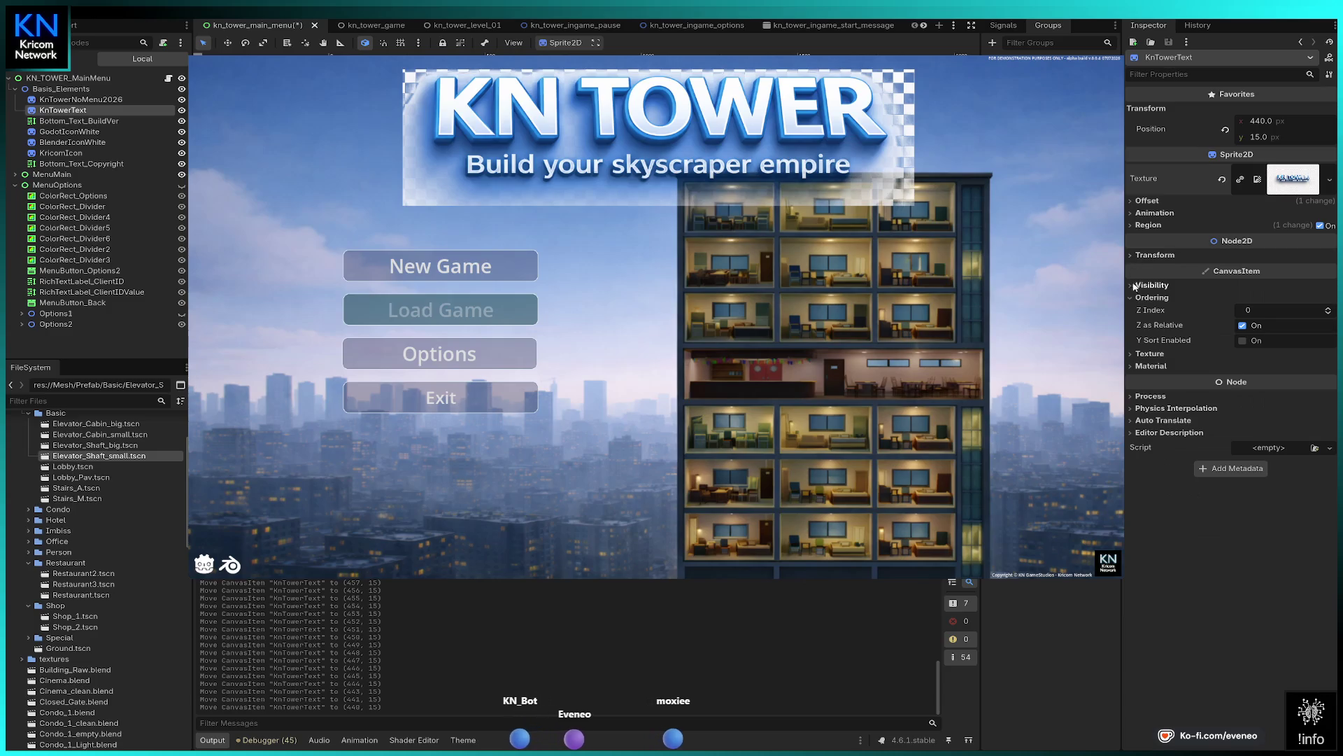
left_click(1131, 299)
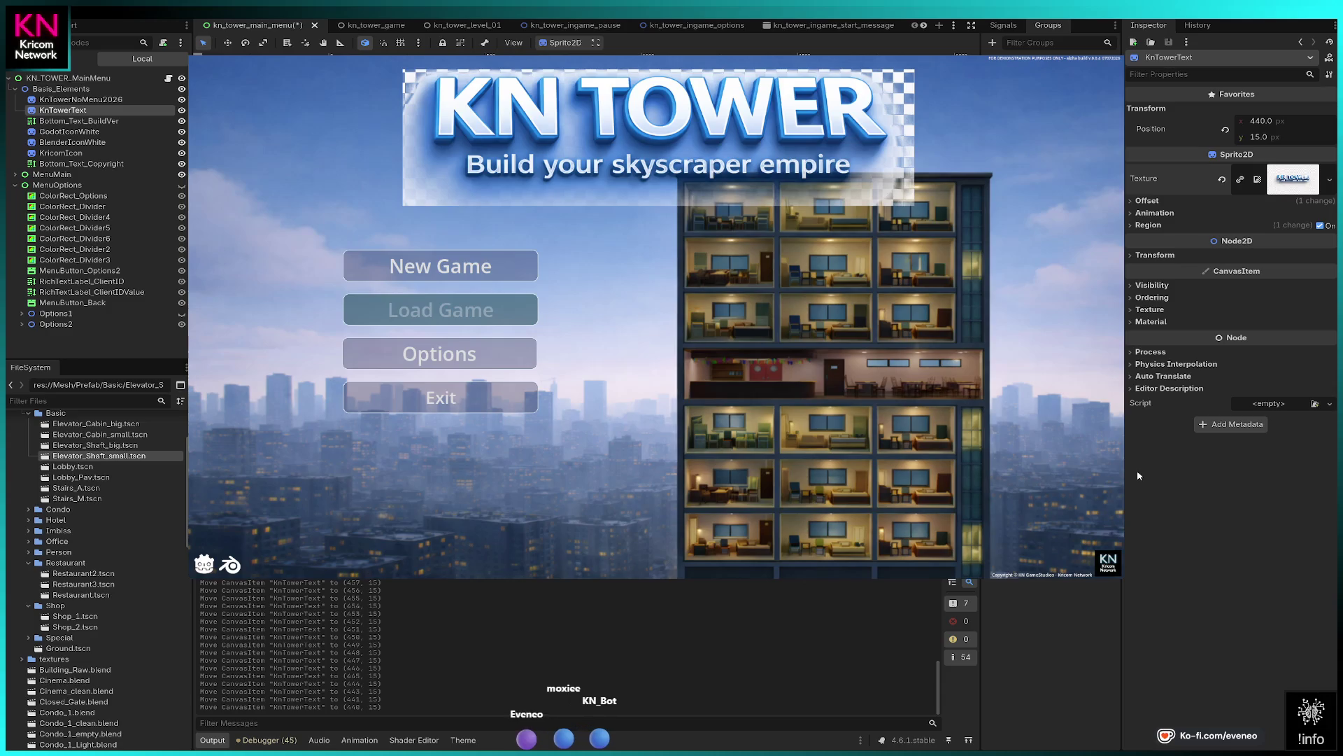
left_click(1321, 226)
left_click(1321, 226)
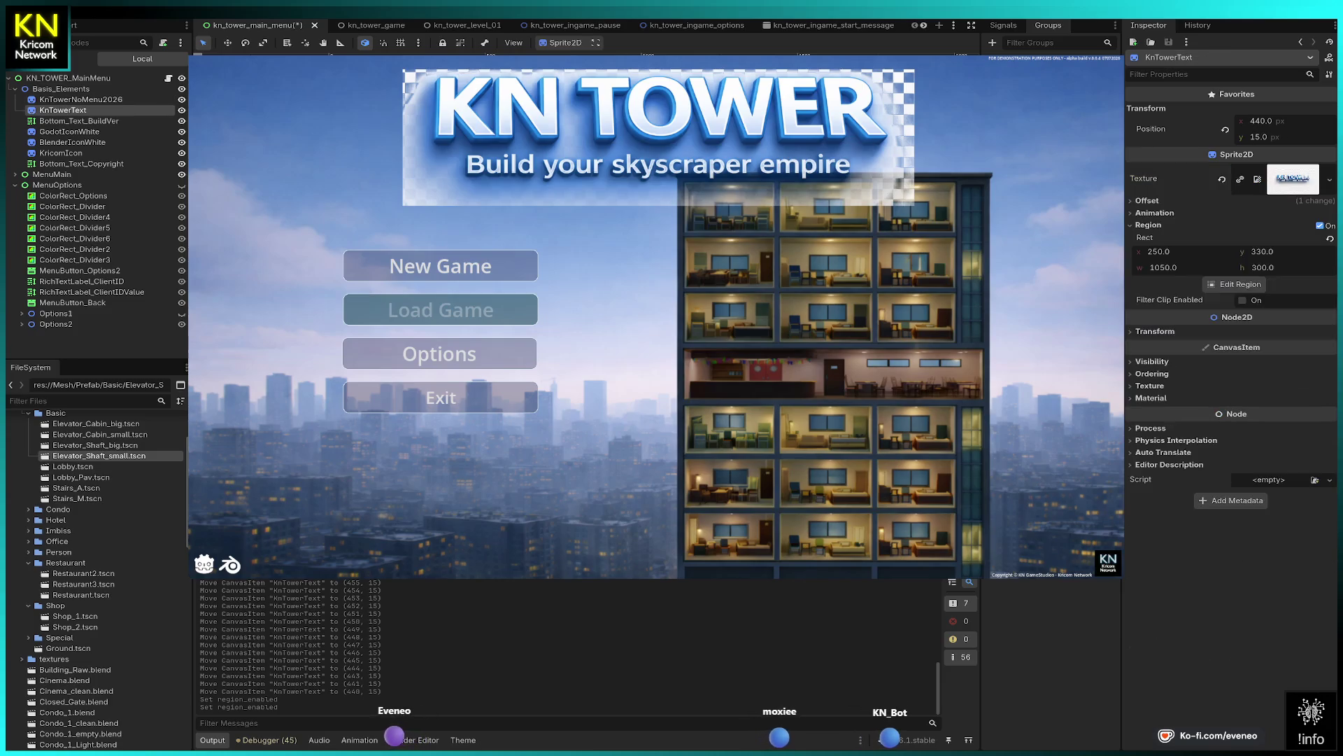
- Raise the KN TOWER title sprite so its Position y becomes -14
left_click_drag(658, 140, 658, 126)
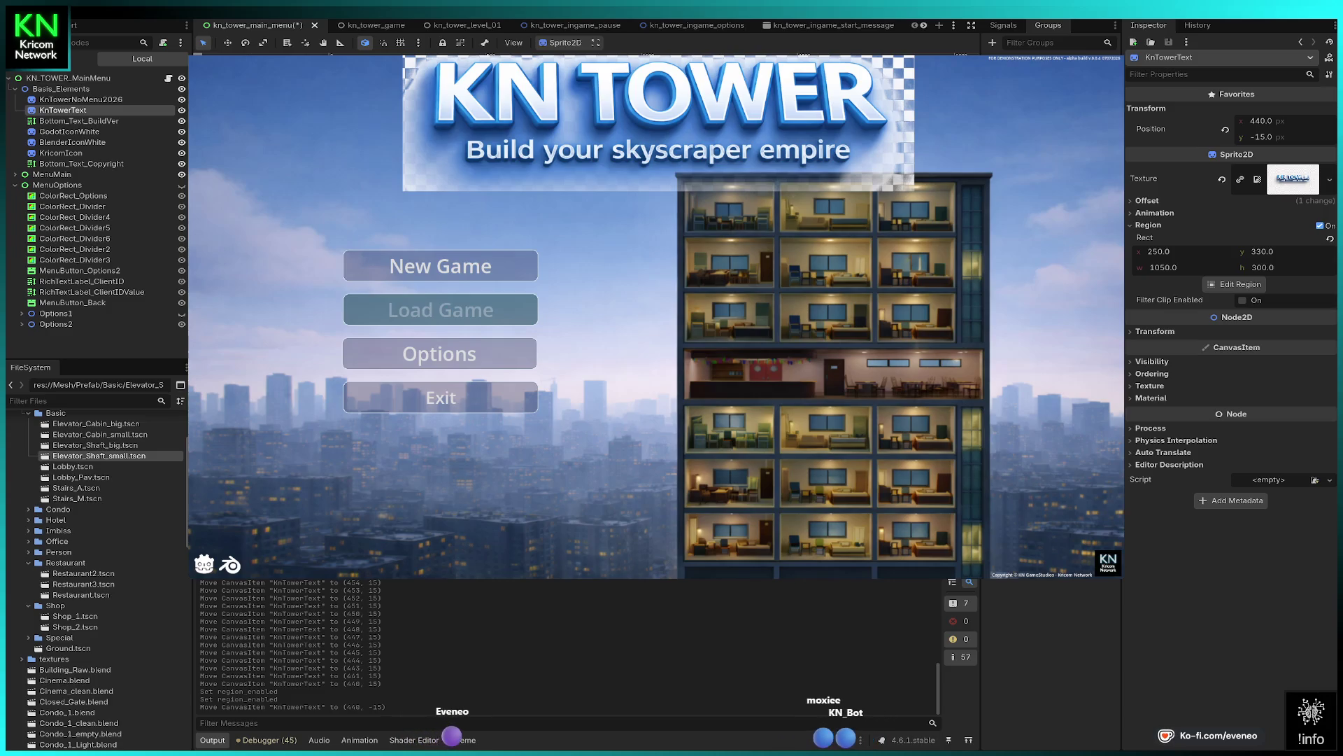
key("Down")
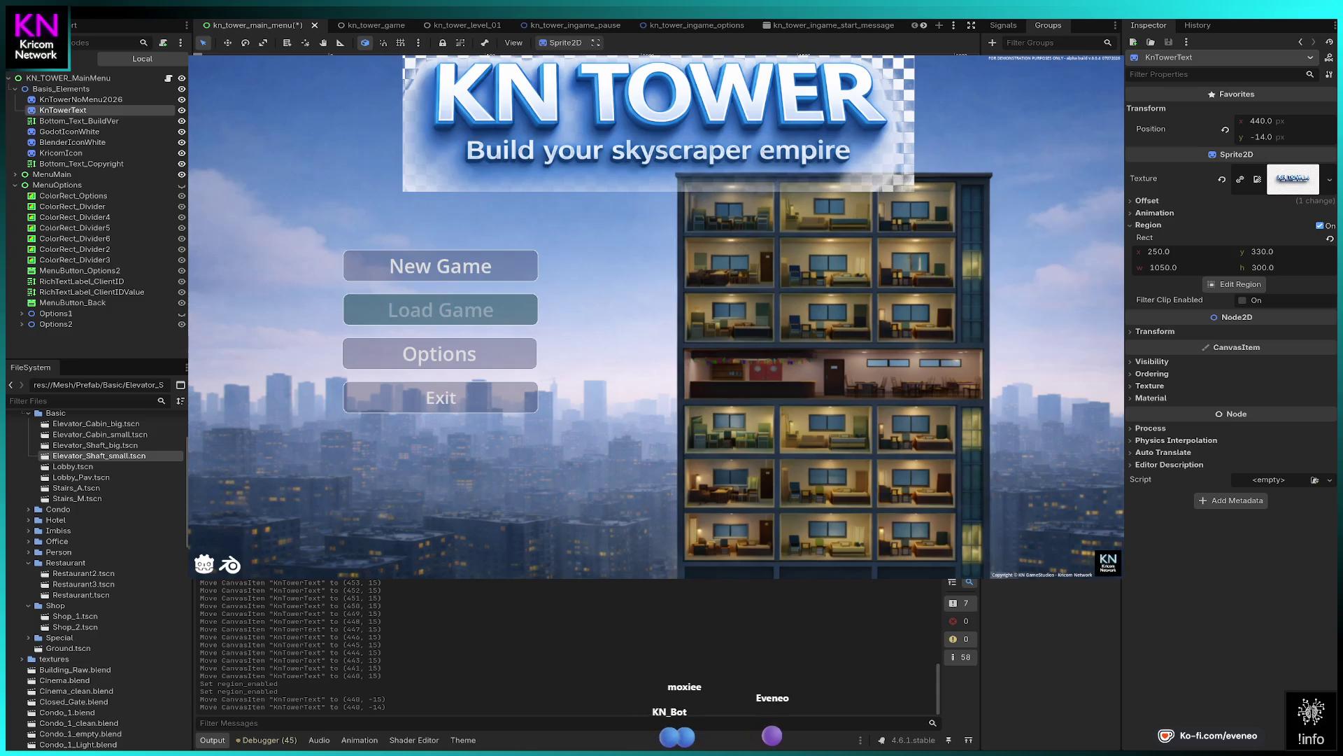
- Shrink the KN TOWER title to about 0.86 × 0.77 and place it at 492, 0
left_click_drag(915, 191, 844, 158)
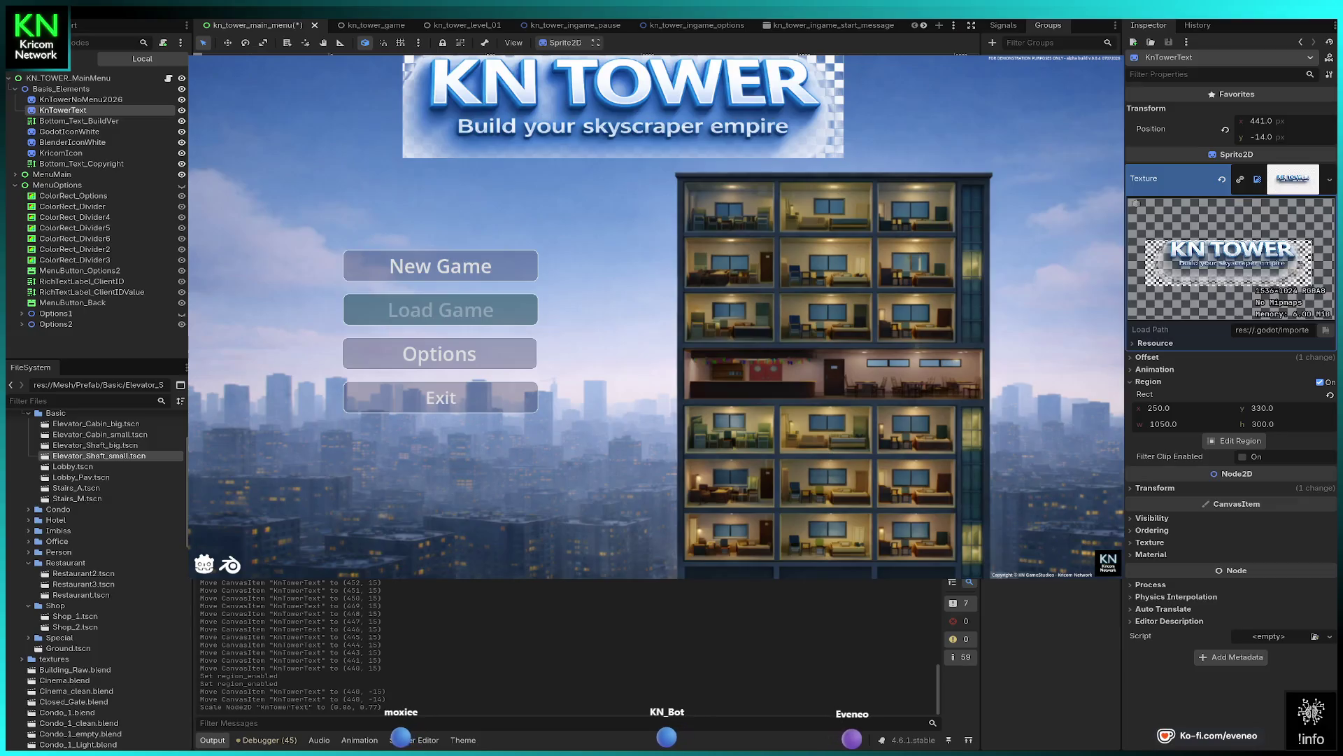
left_click_drag(622, 104, 645, 106)
key("w")
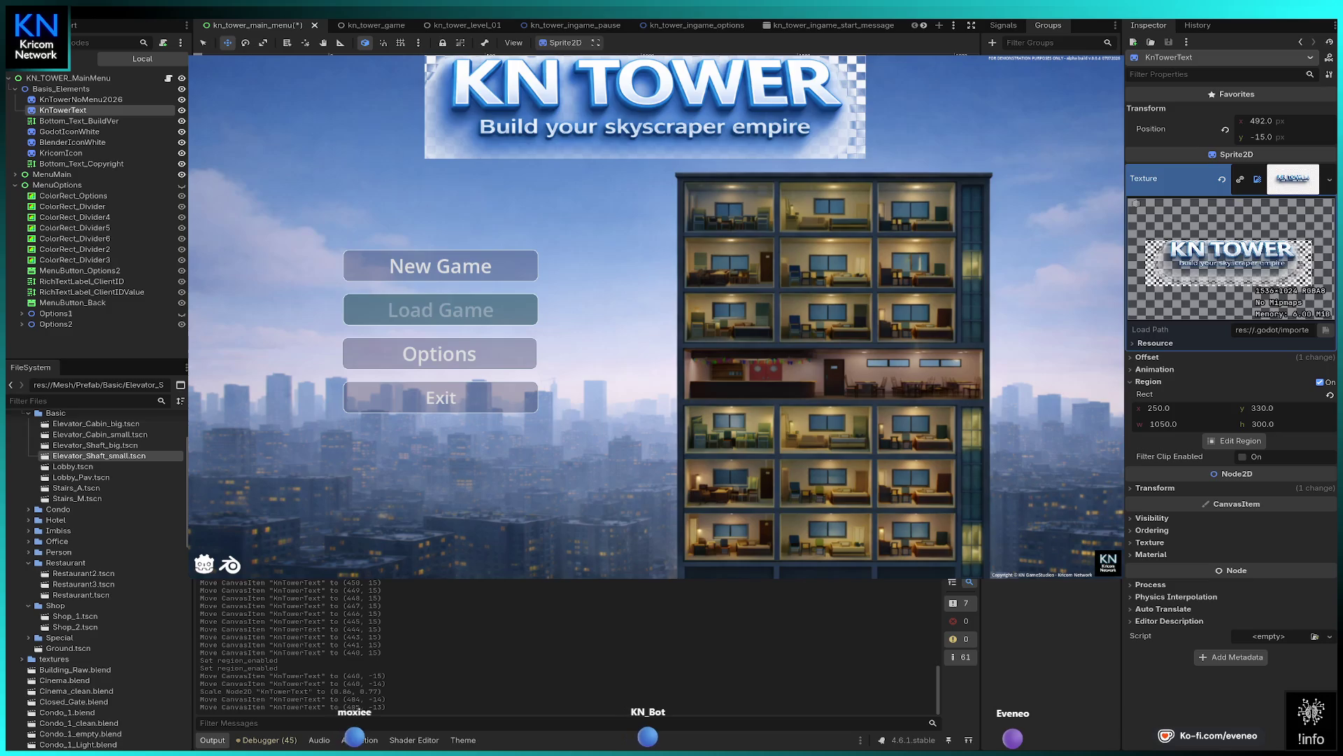
left_click_drag(646, 105, 649, 104)
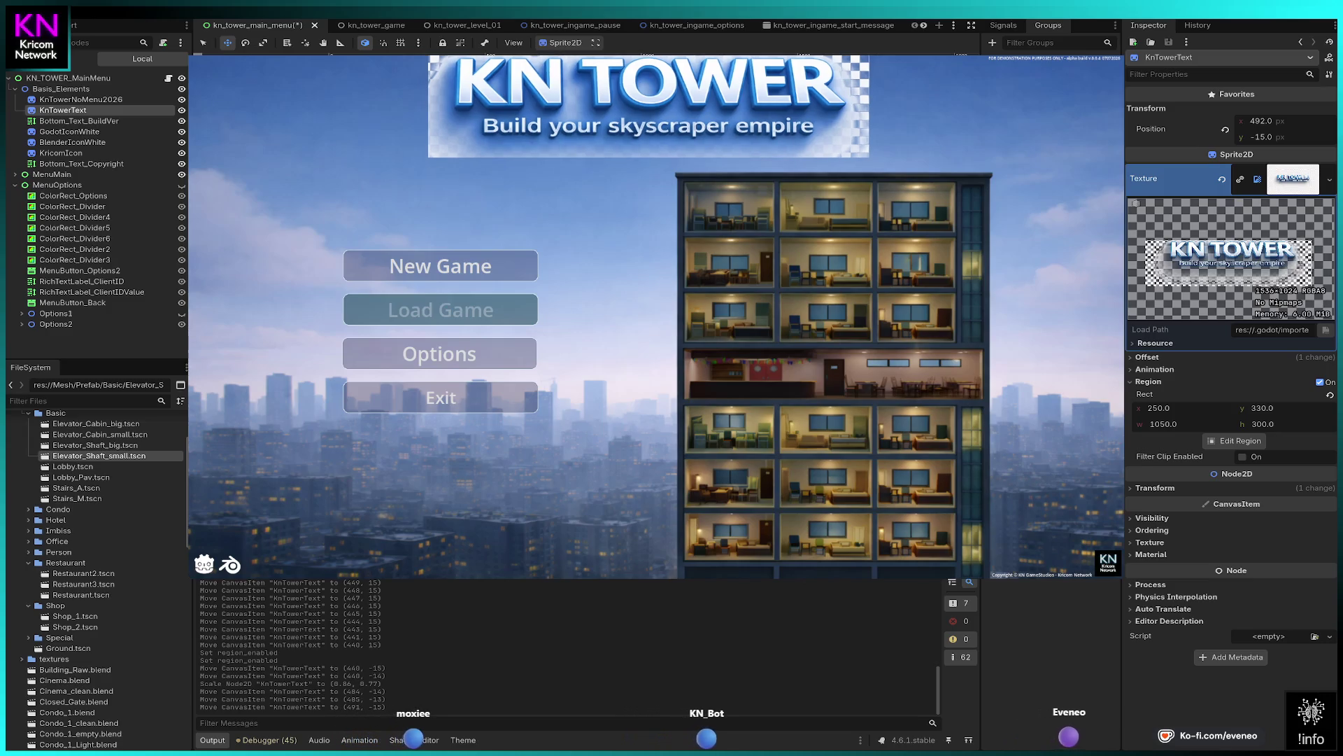
key("Down")
key("Down")
key("Down")
key("Down")
key("Down")
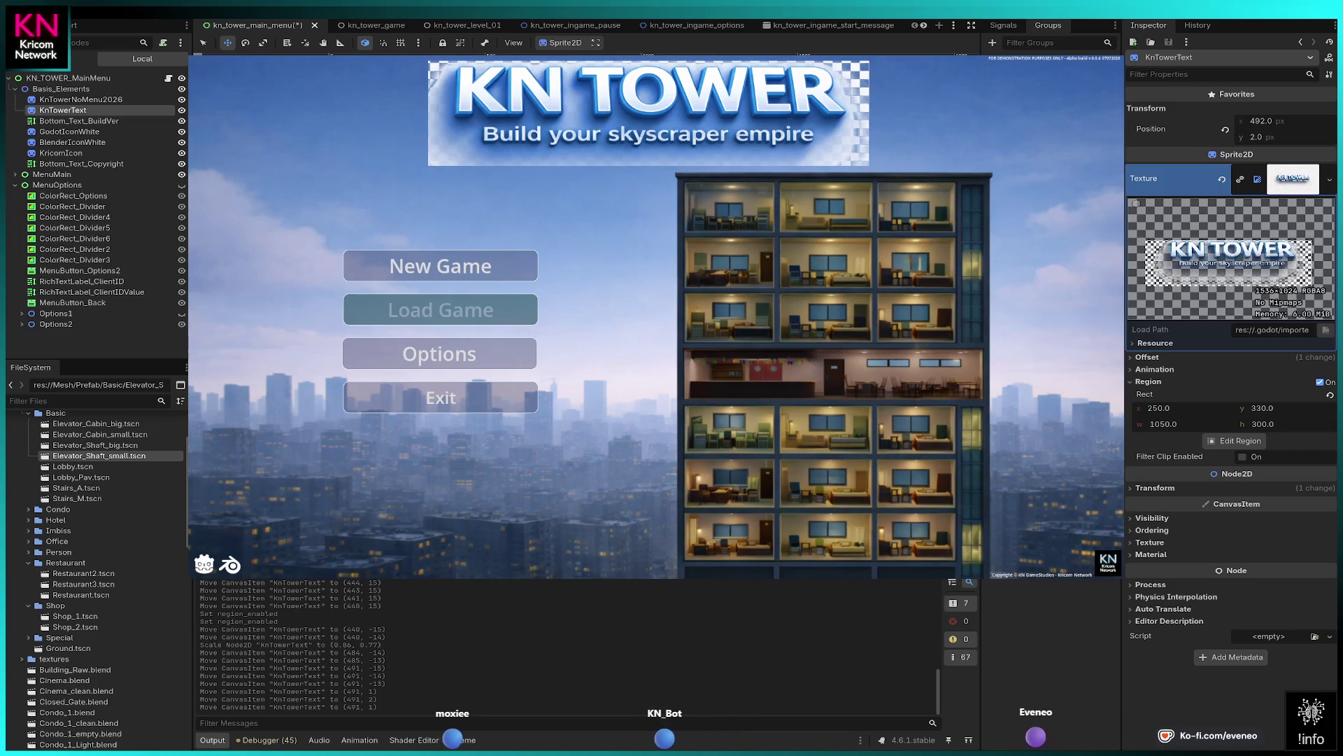
key("Up")
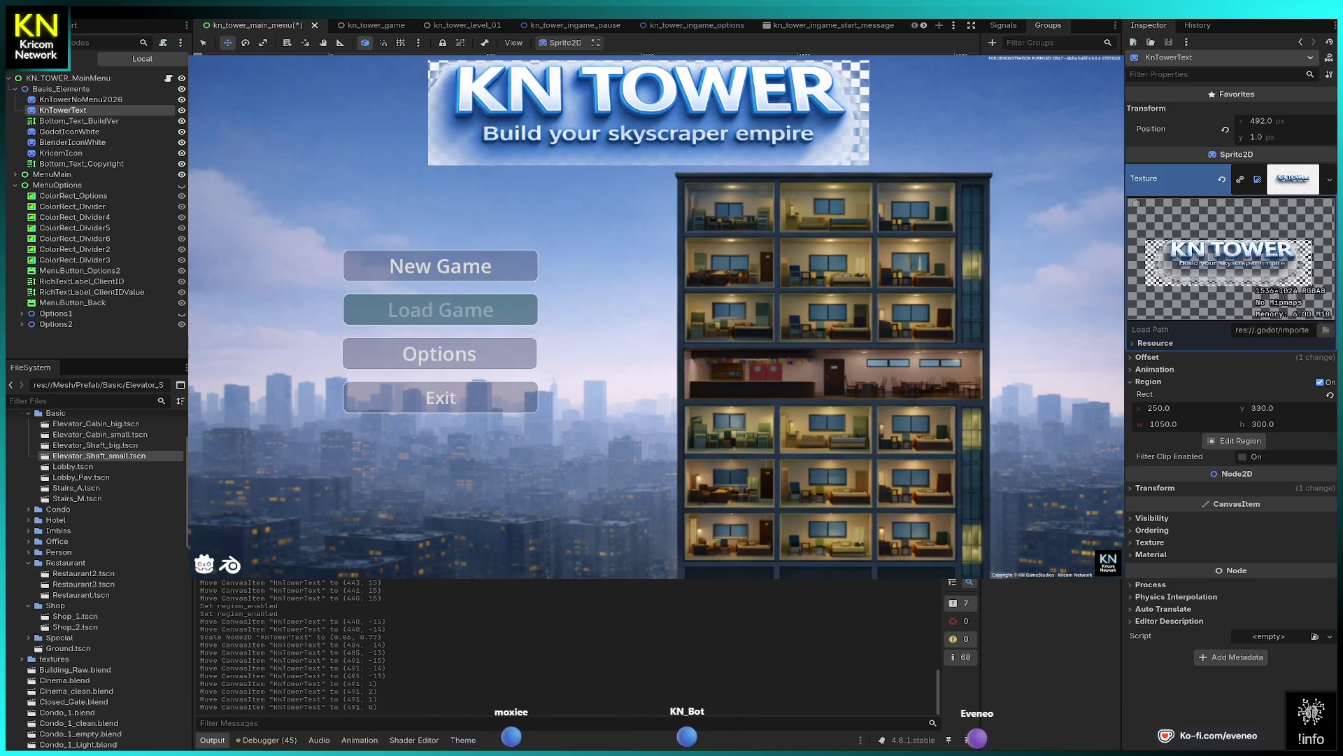
key("Up")
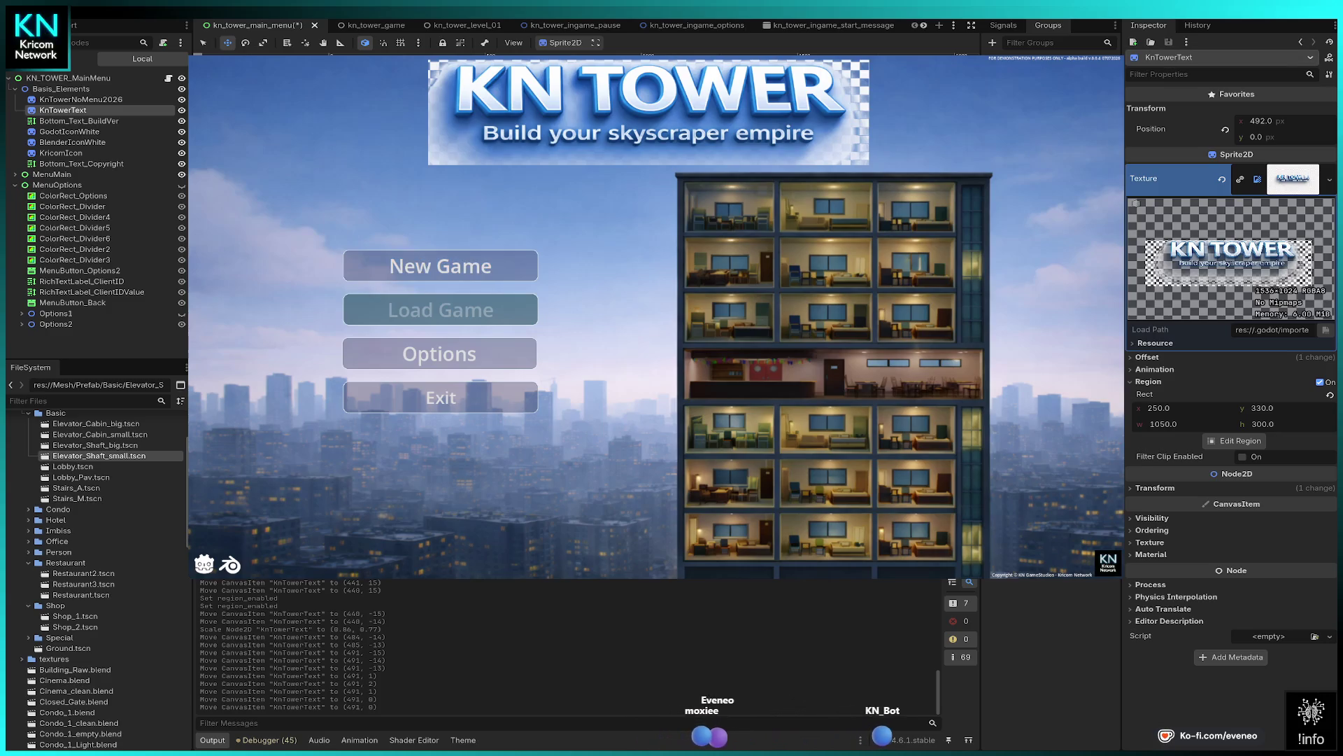
- Start a New Game so the debugger breaks in TimeController.gd's _ready at line 48
left_click(441, 266)
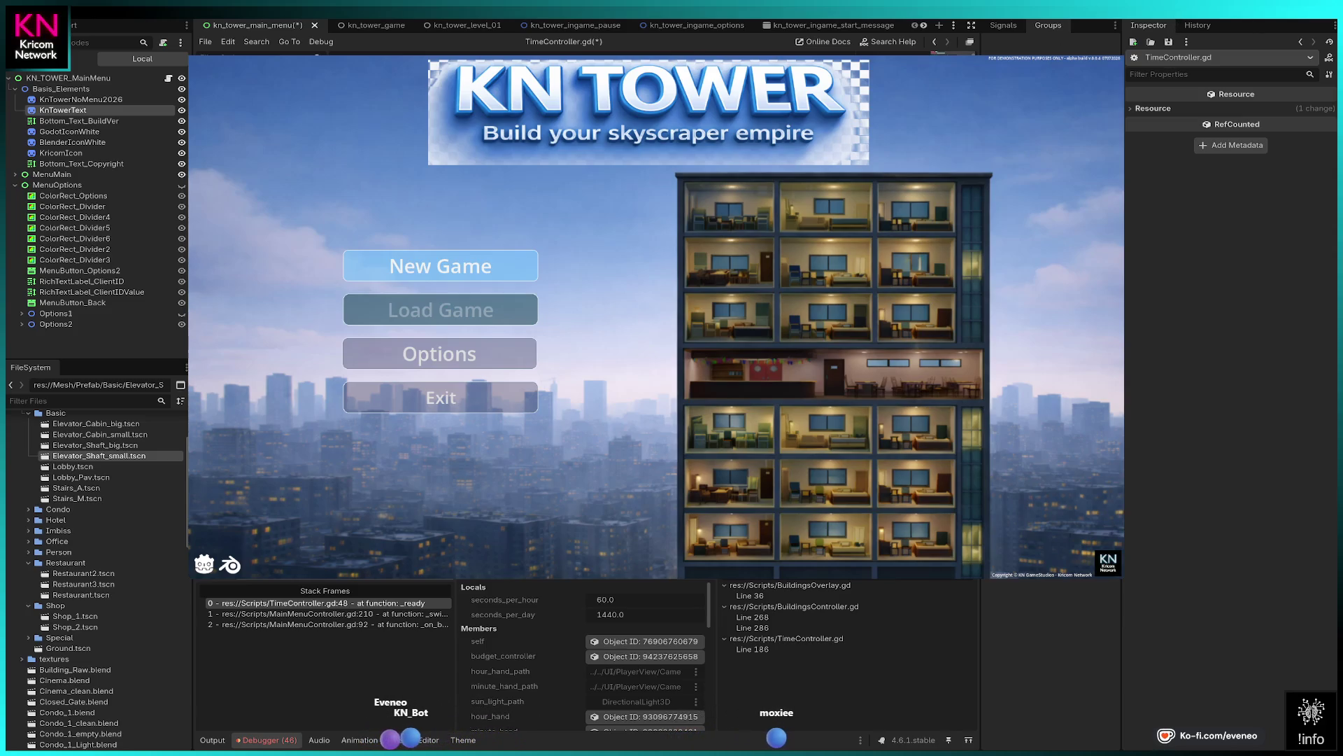
- Stop the running game and switch to the kn_tower_level_01 scene
key("F5")
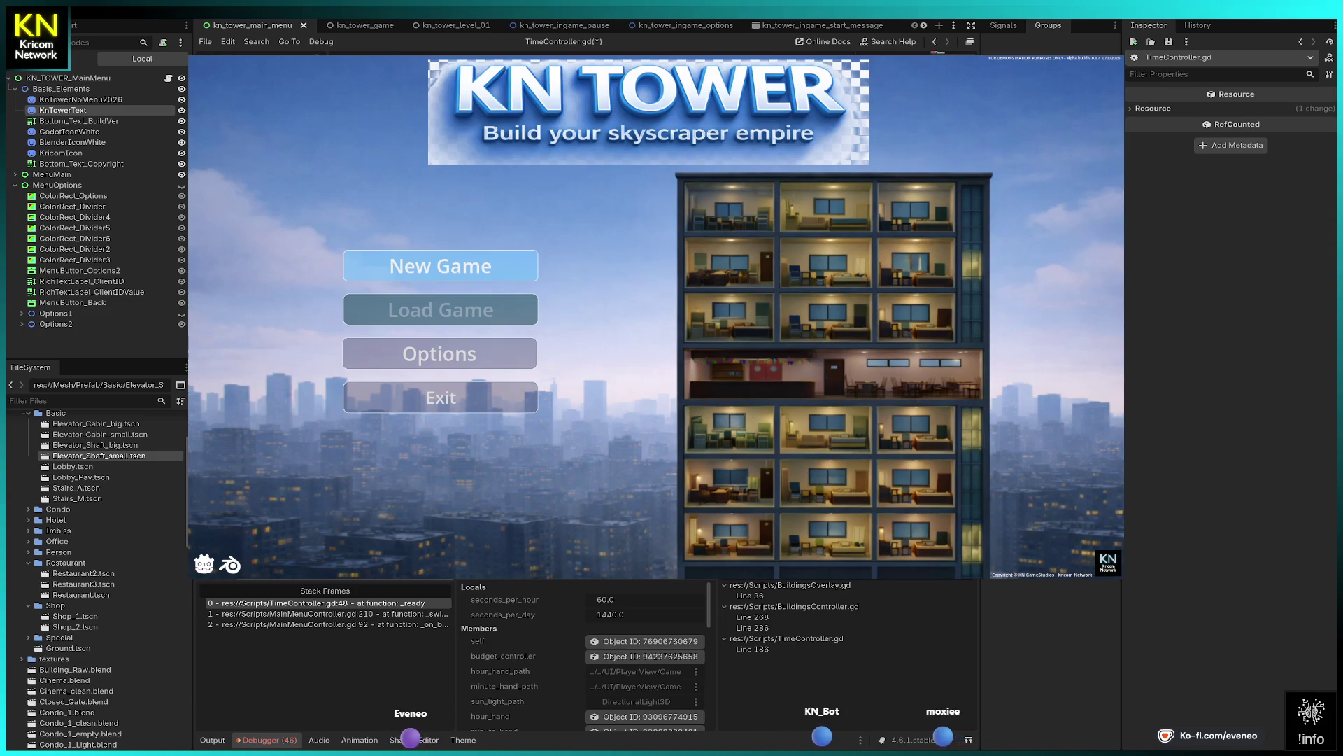
mouse_move(429, 27)
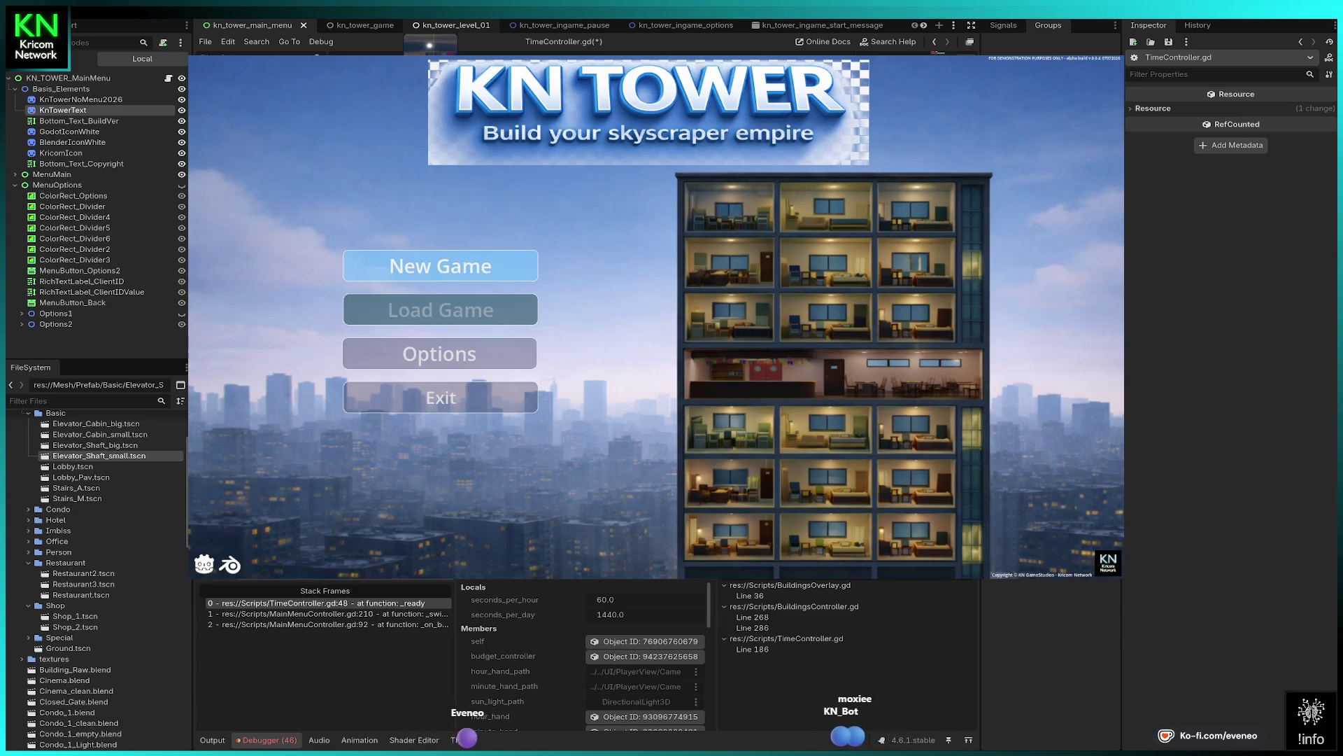
left_click(430, 27)
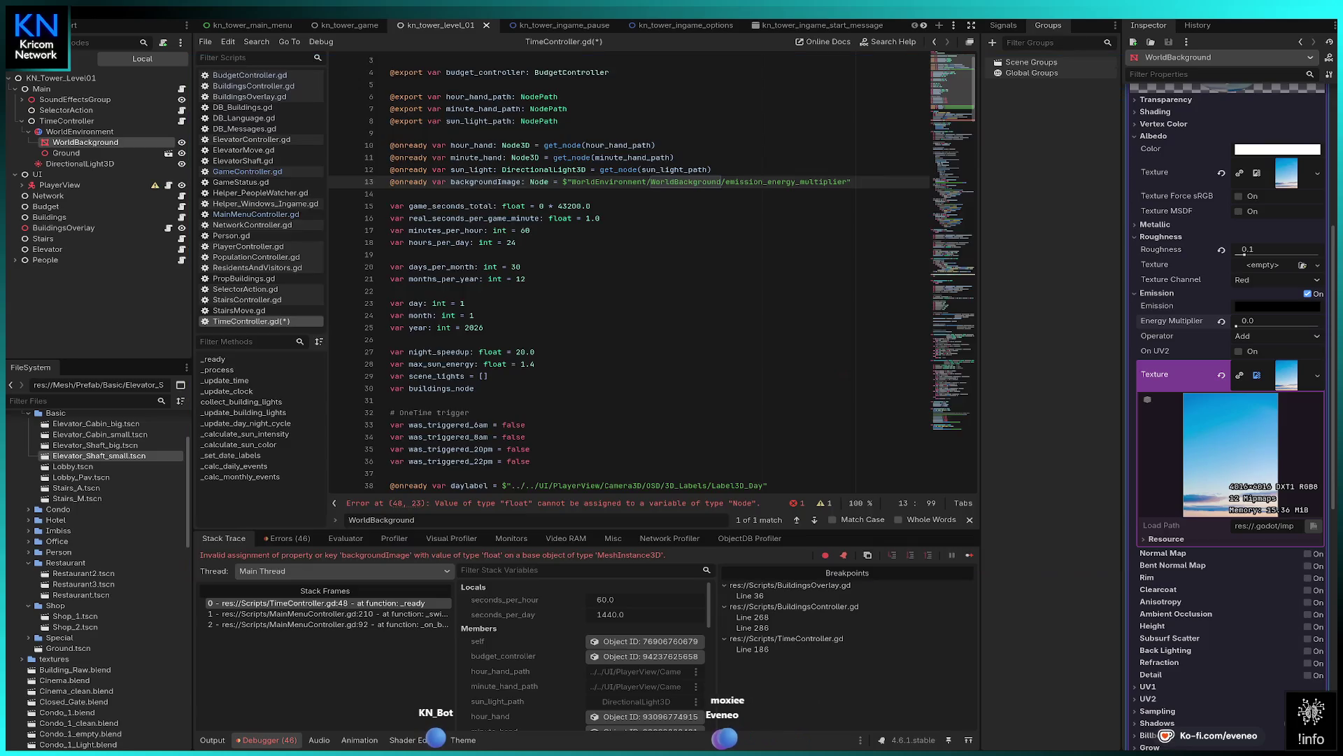
- Relaunch the game, which halts again at TimeController.gd line 48 with 13 errors
key("F5")
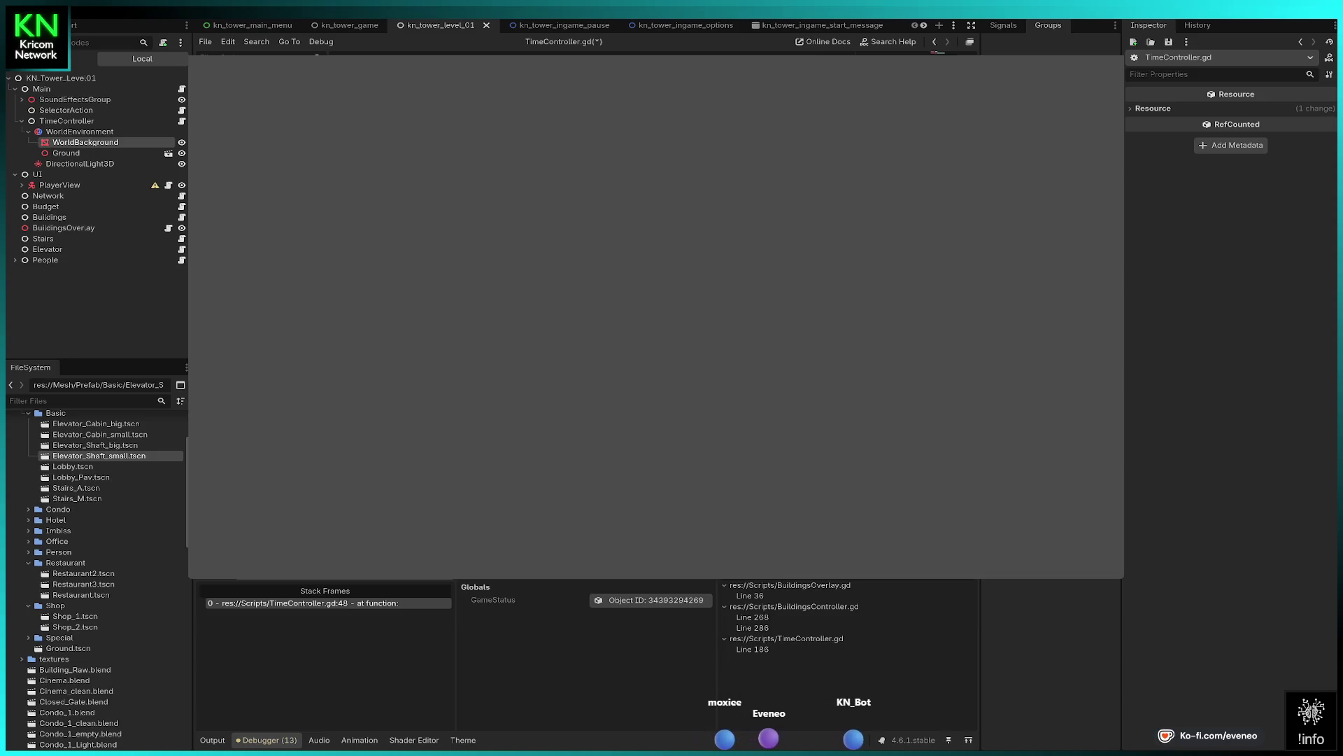
- Save TimeController.gd, run the project, and start a New Game from the main menu
scroll(448, 53, "up", 4)
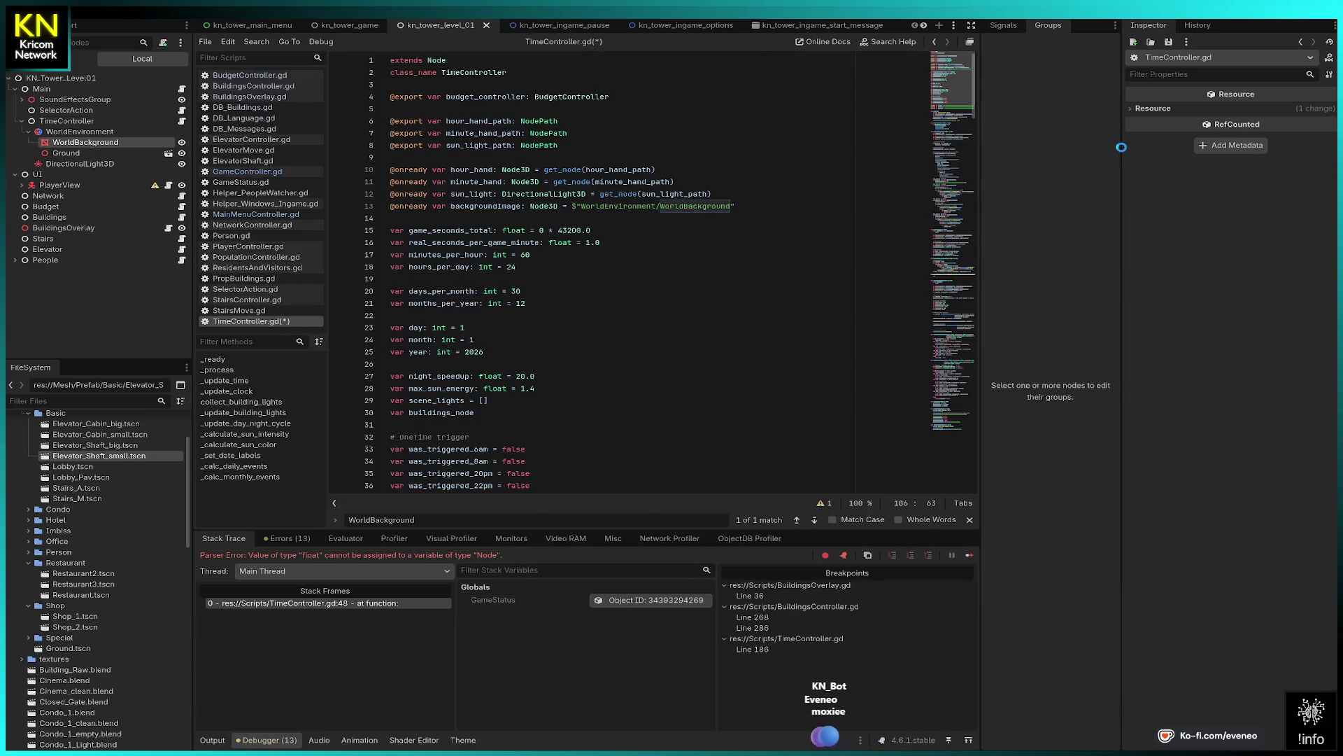
key("F5")
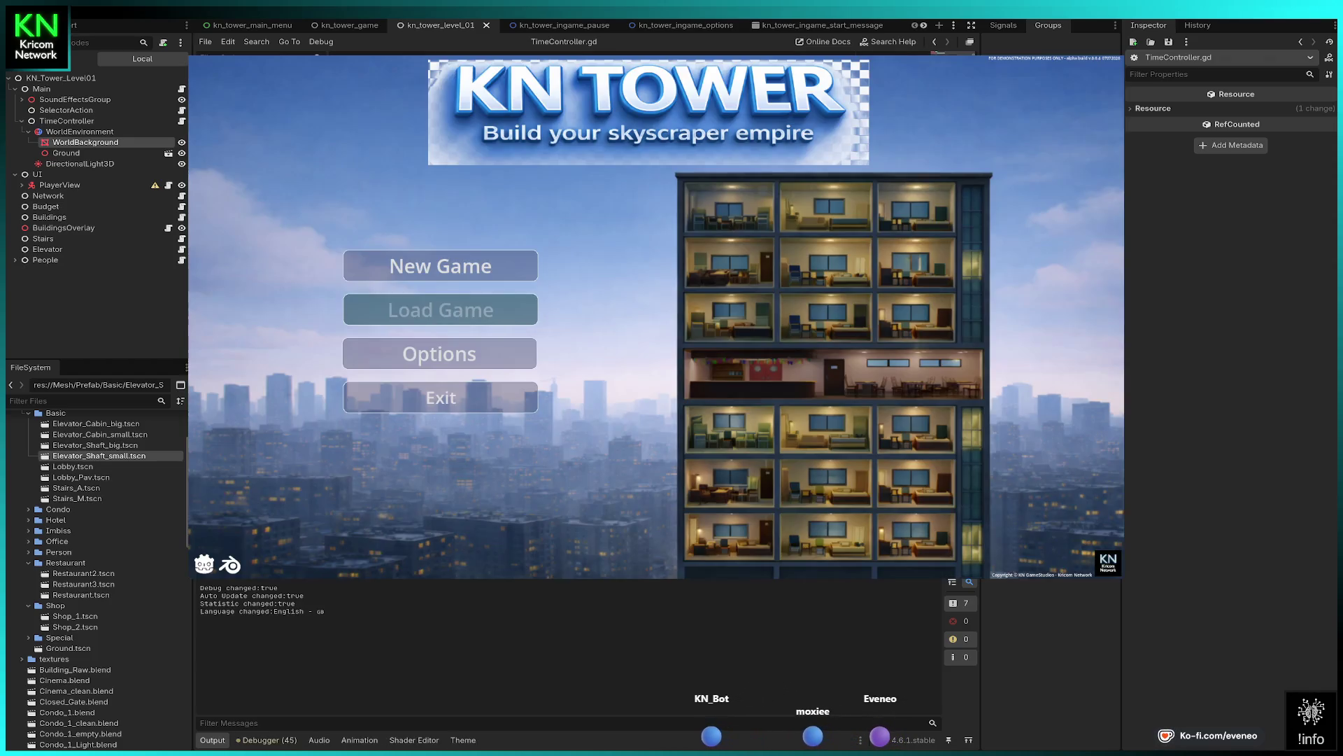
left_click(441, 266)
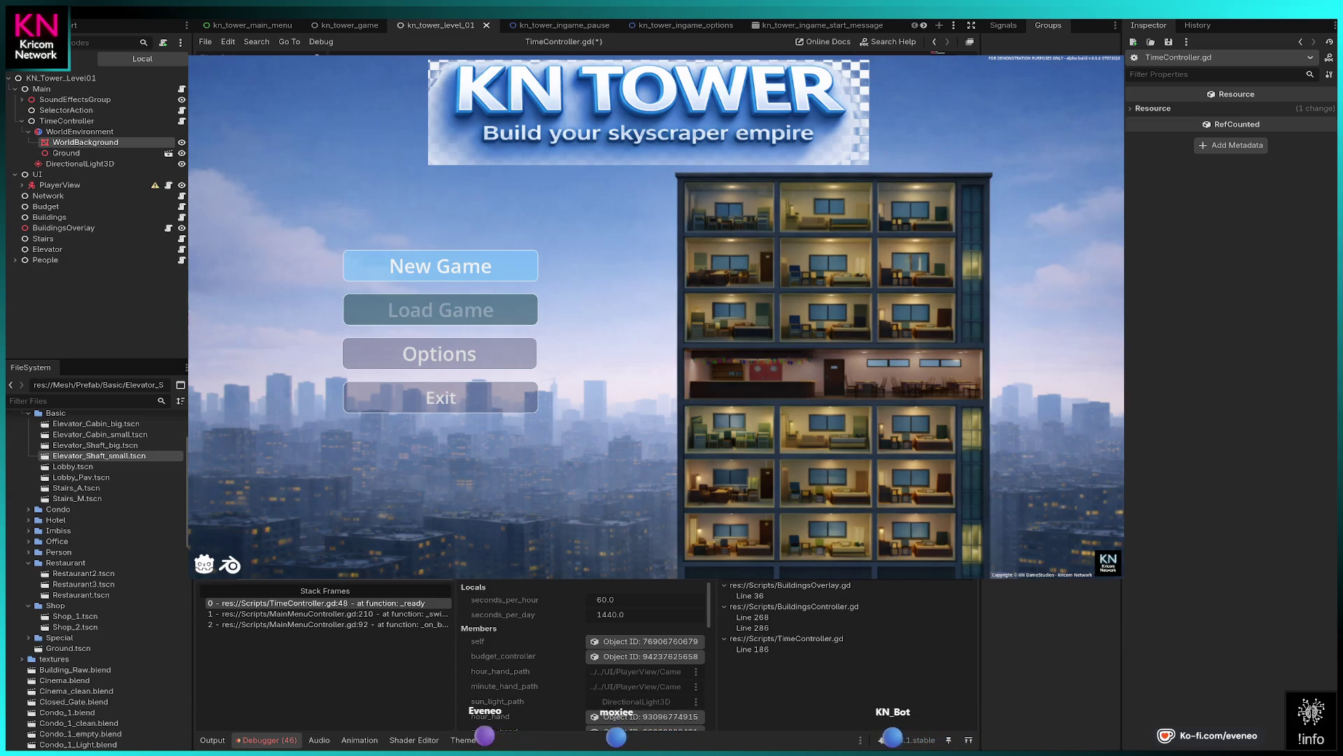
left_click(72, 143)
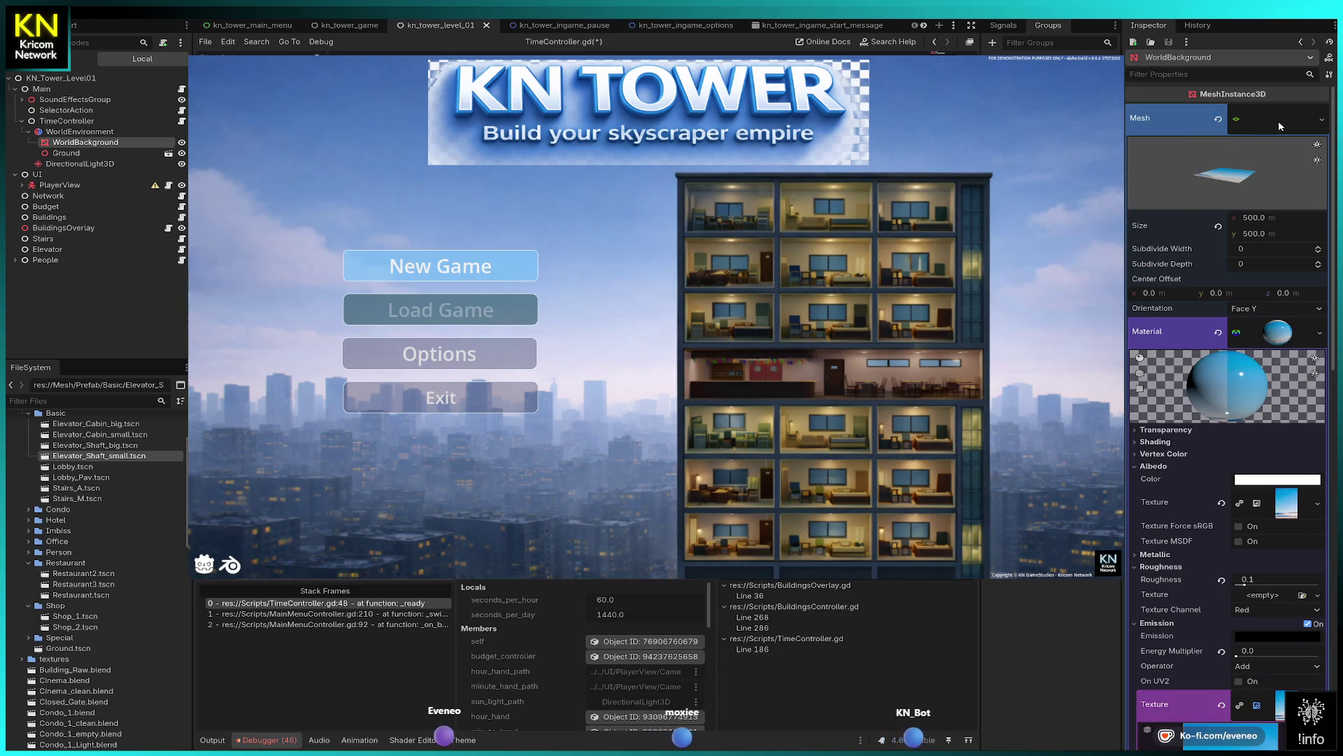
left_click(1281, 126)
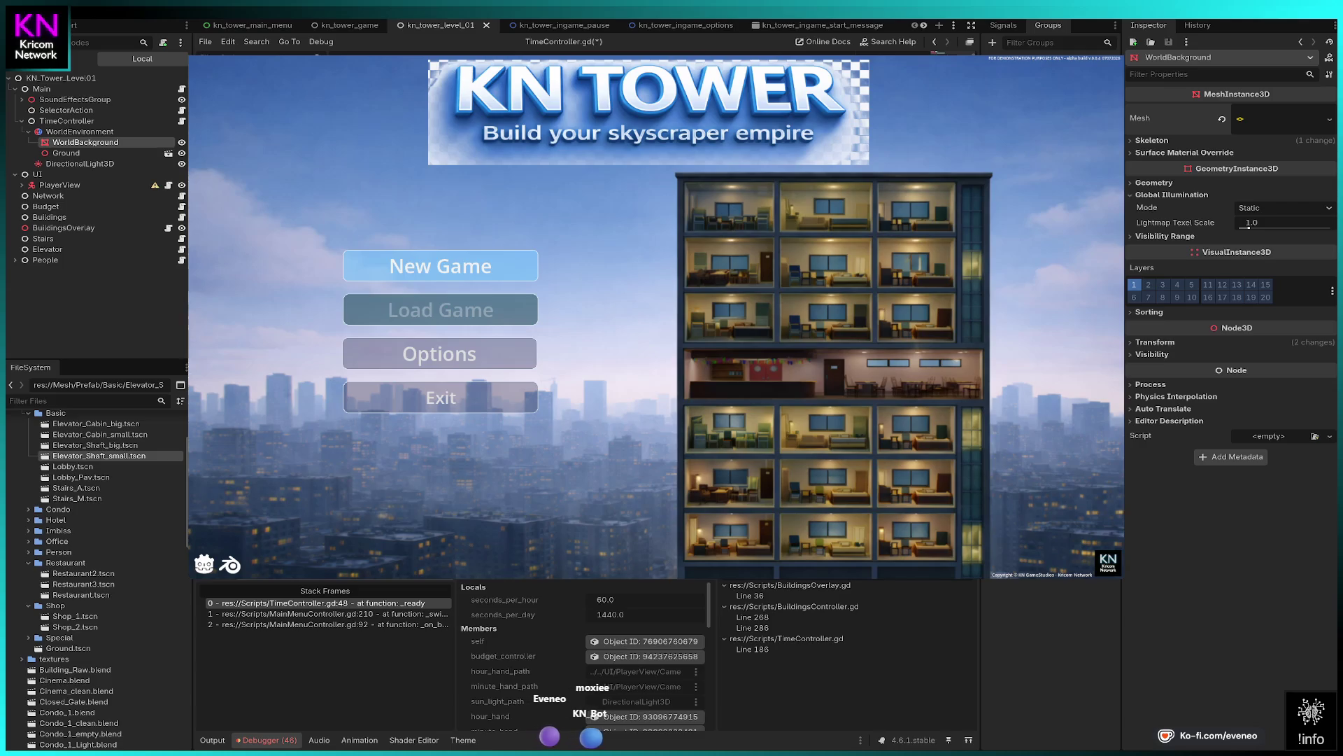
key("F8")
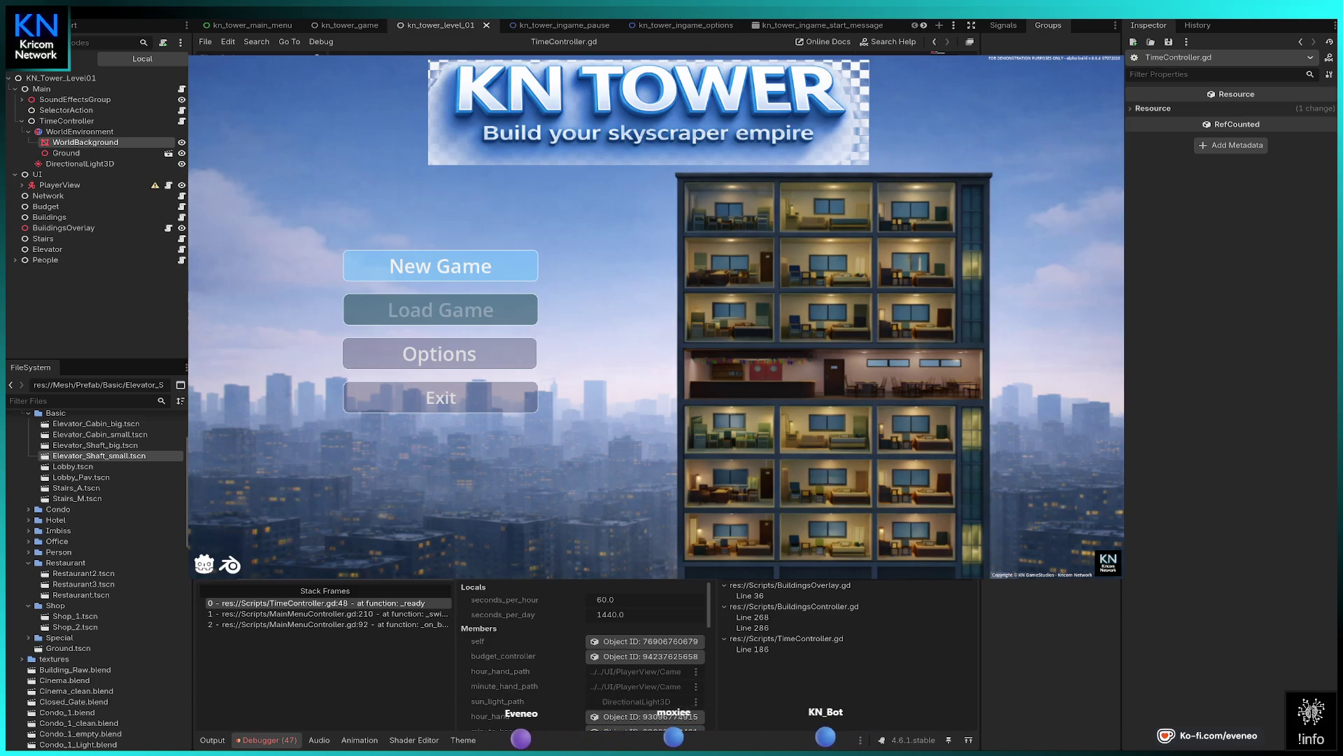
left_click(141, 144)
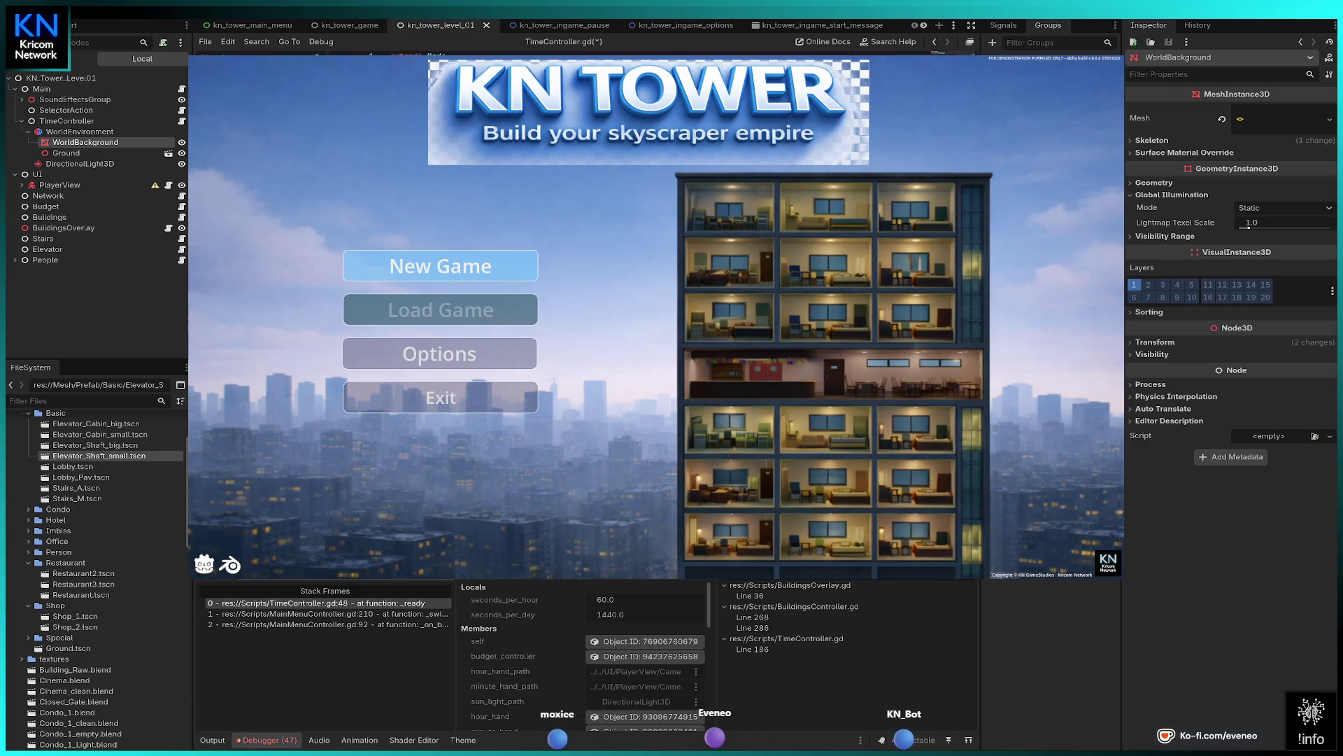
- Point backgroundImage at WorldBackground's material emission_energy_multiplier, then end the debugging session
left_click(1282, 120)
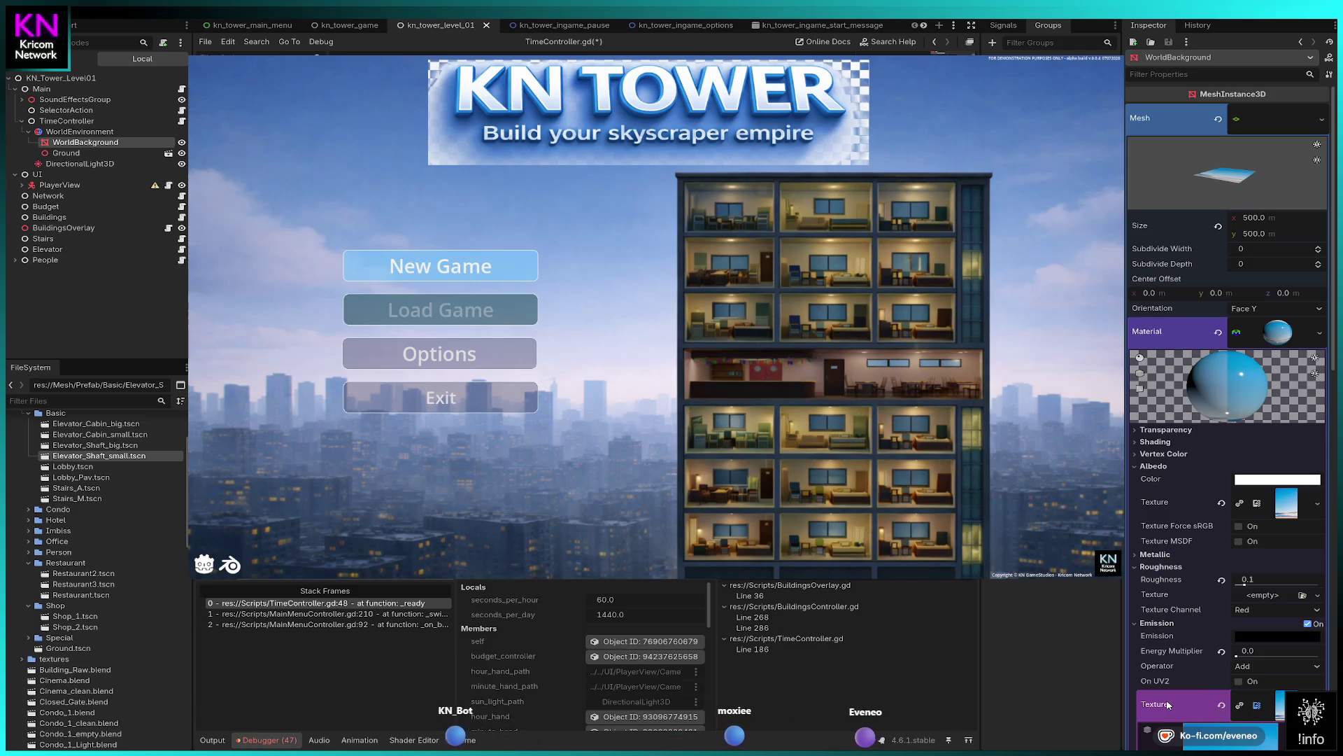
scroll(1157, 380, "down", 5)
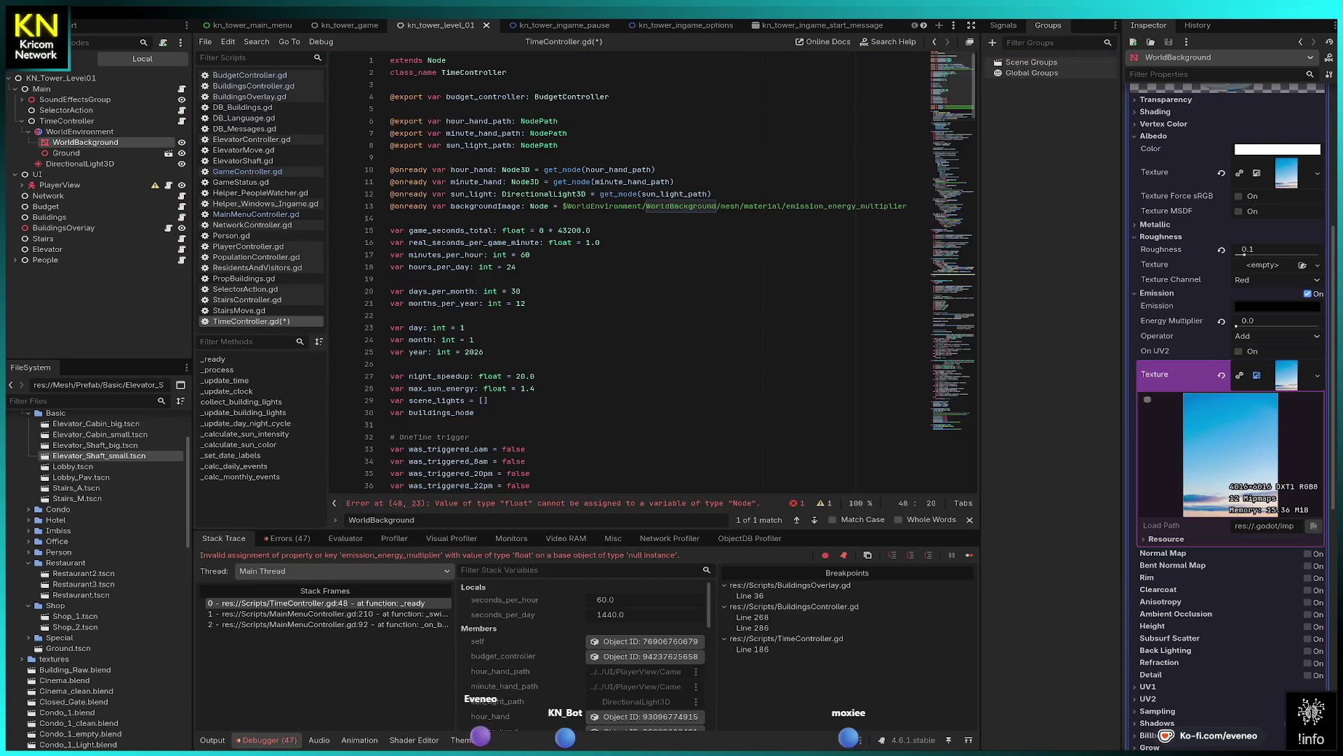
key("F8")
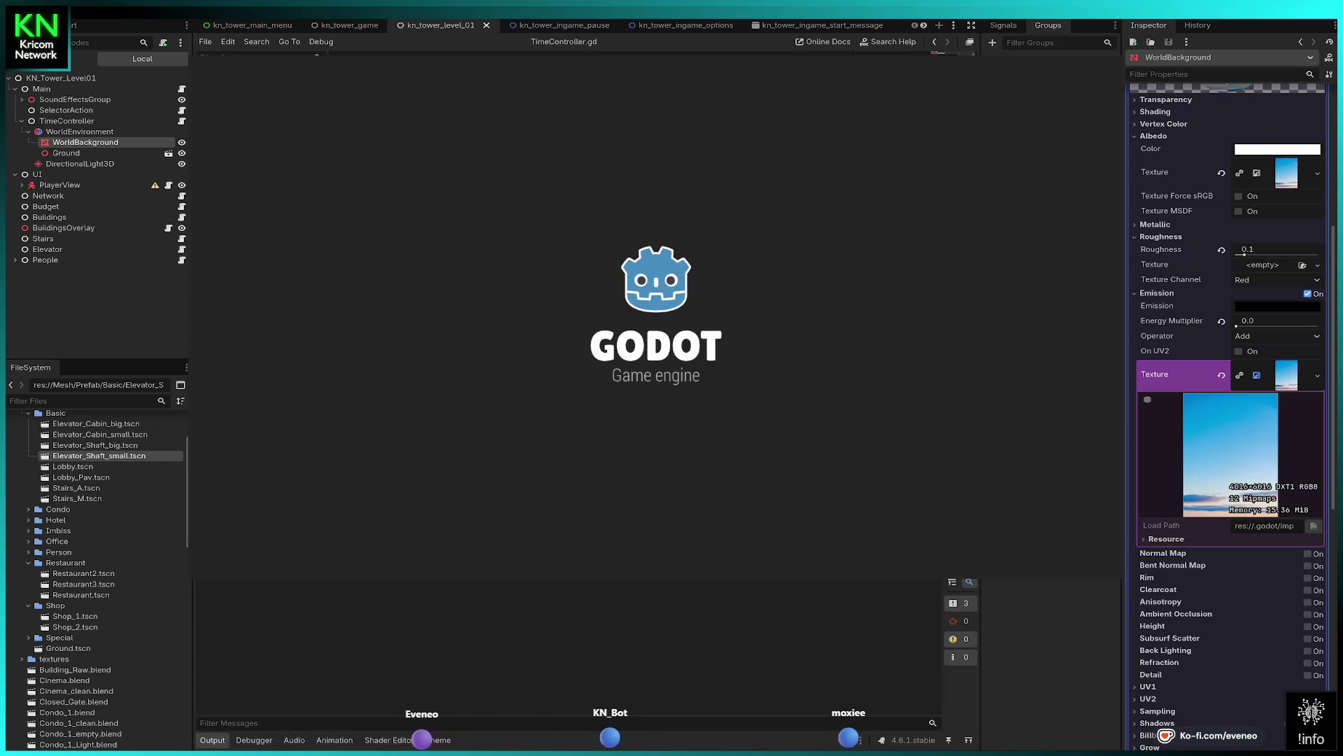
- Run the game again, then paste an edit into TimeController.gd
key("F6")
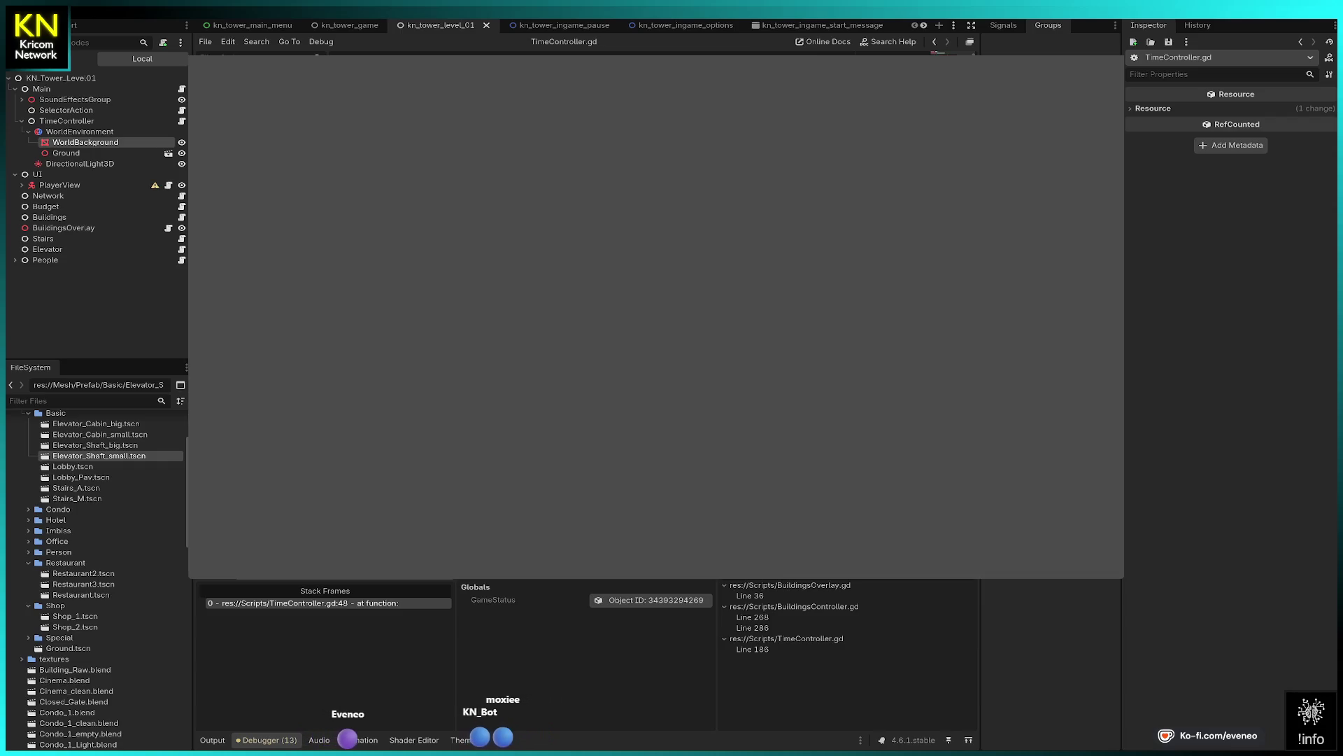
key("ctrl+v")
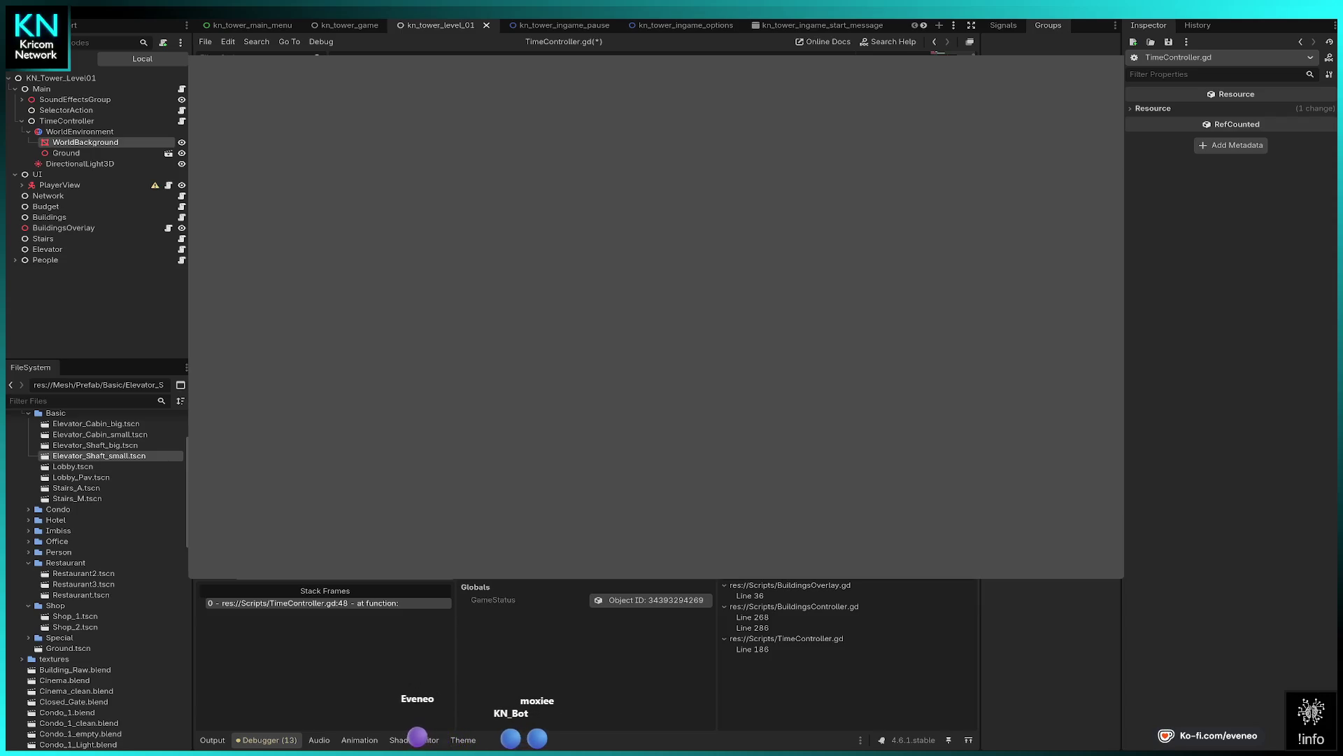
- Delete the backgroundImage line, relaunch, add a breakpoint at line 47, then stop the game
key("BackSpace")
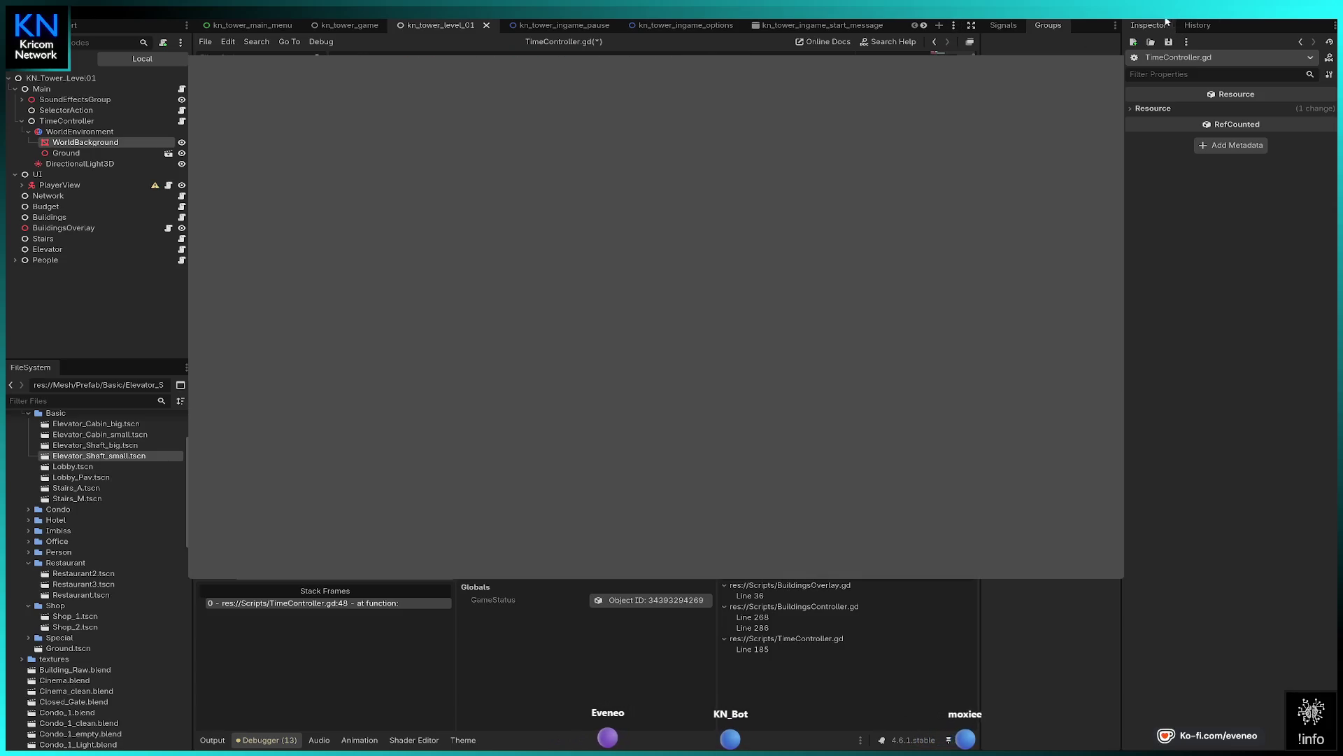
key("F5")
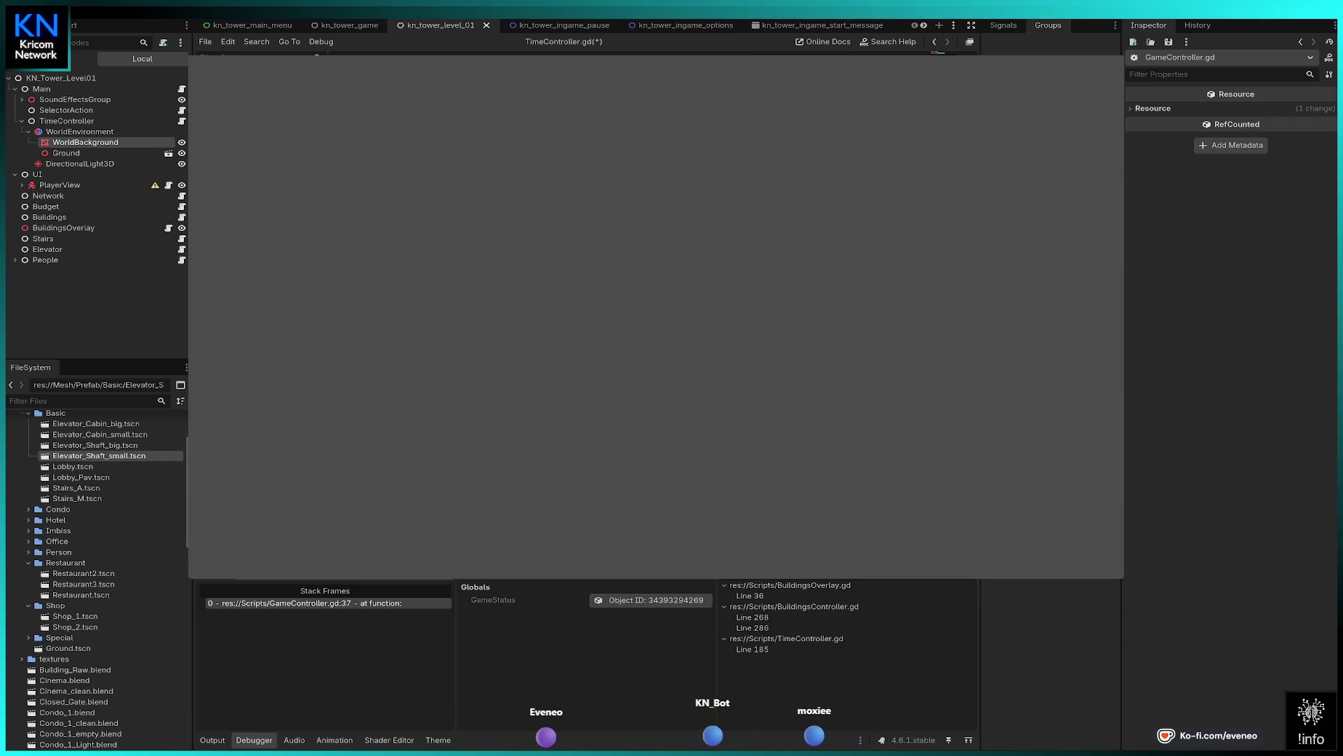
key("F9")
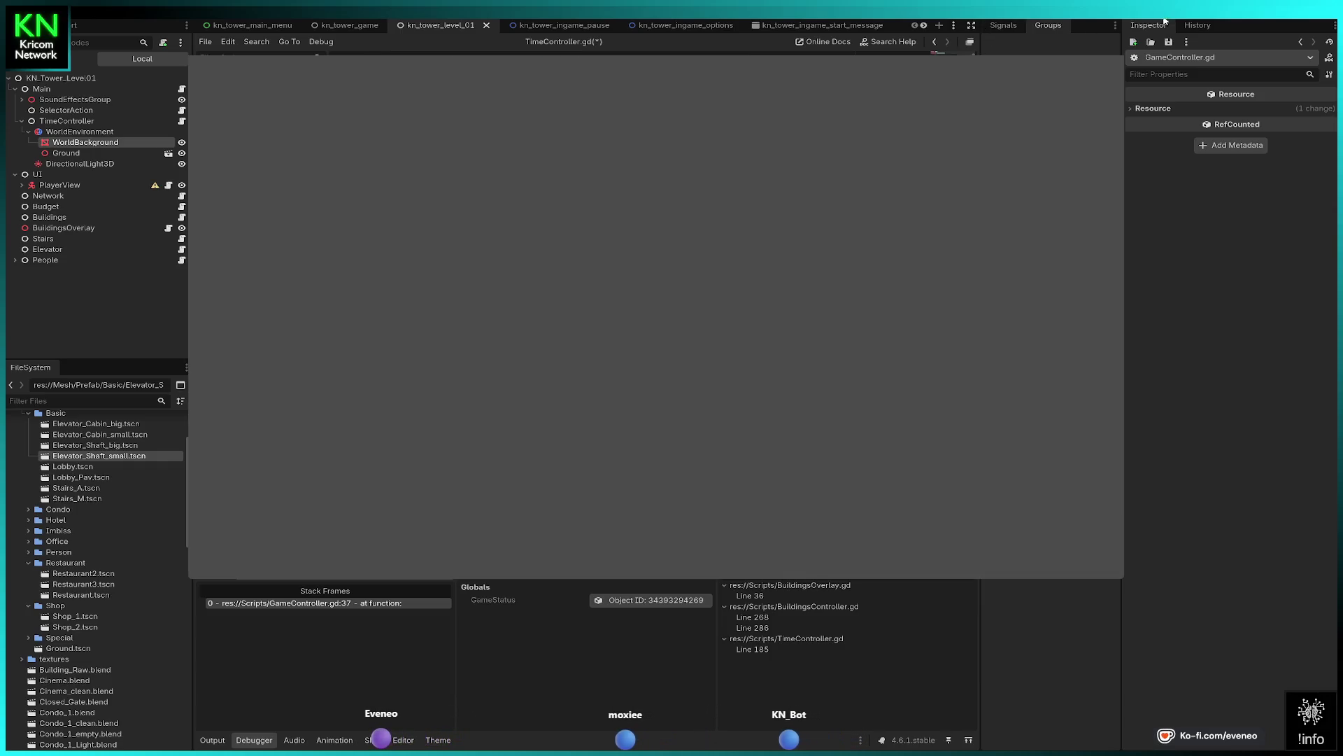
key("F8")
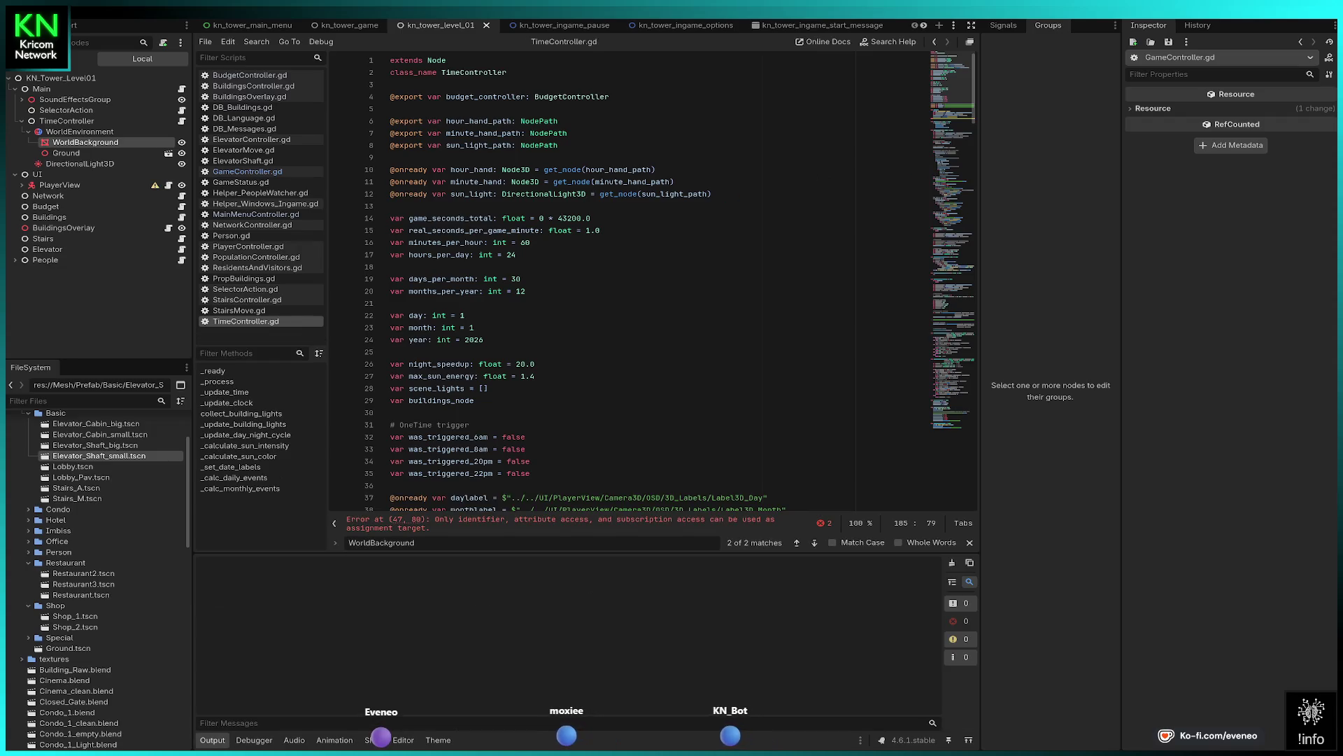
- Run the project again and edit TimeController.gd while the debugger is paused at GameController.gd line 37
key("F5")
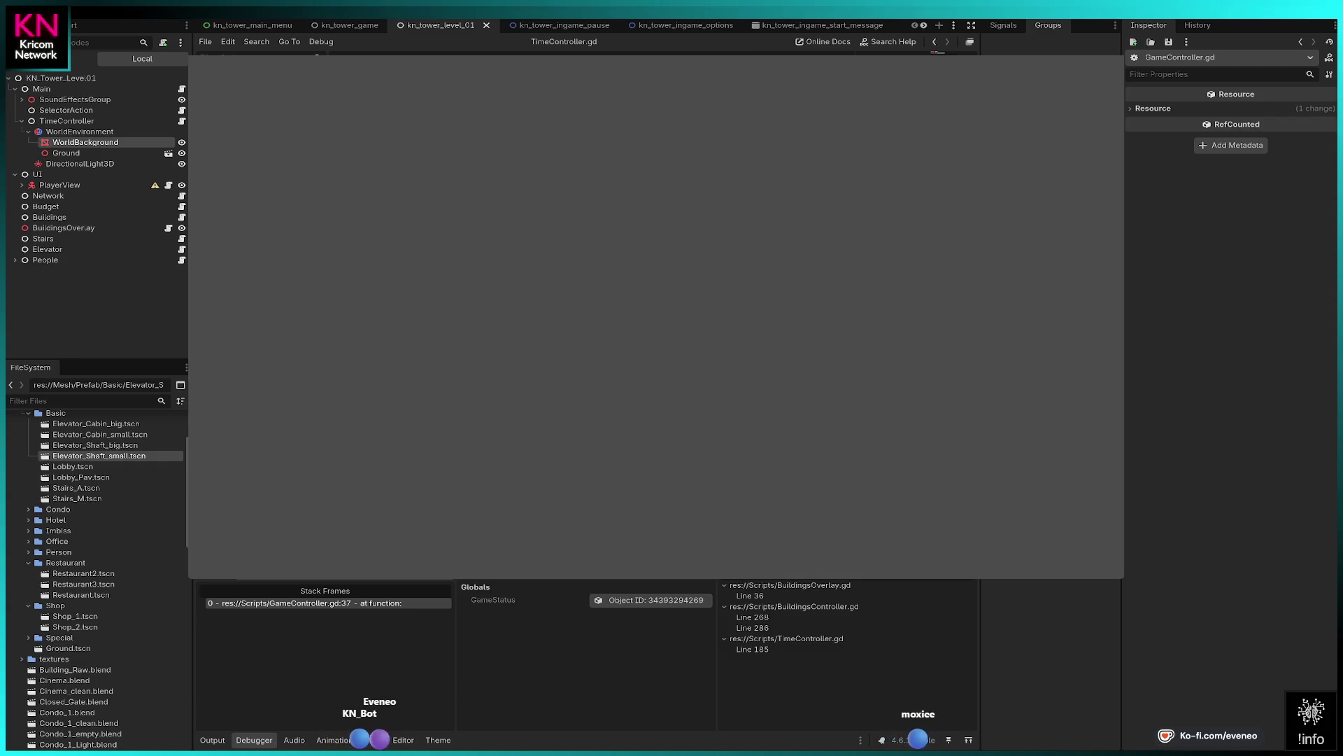
key("BackSpace")
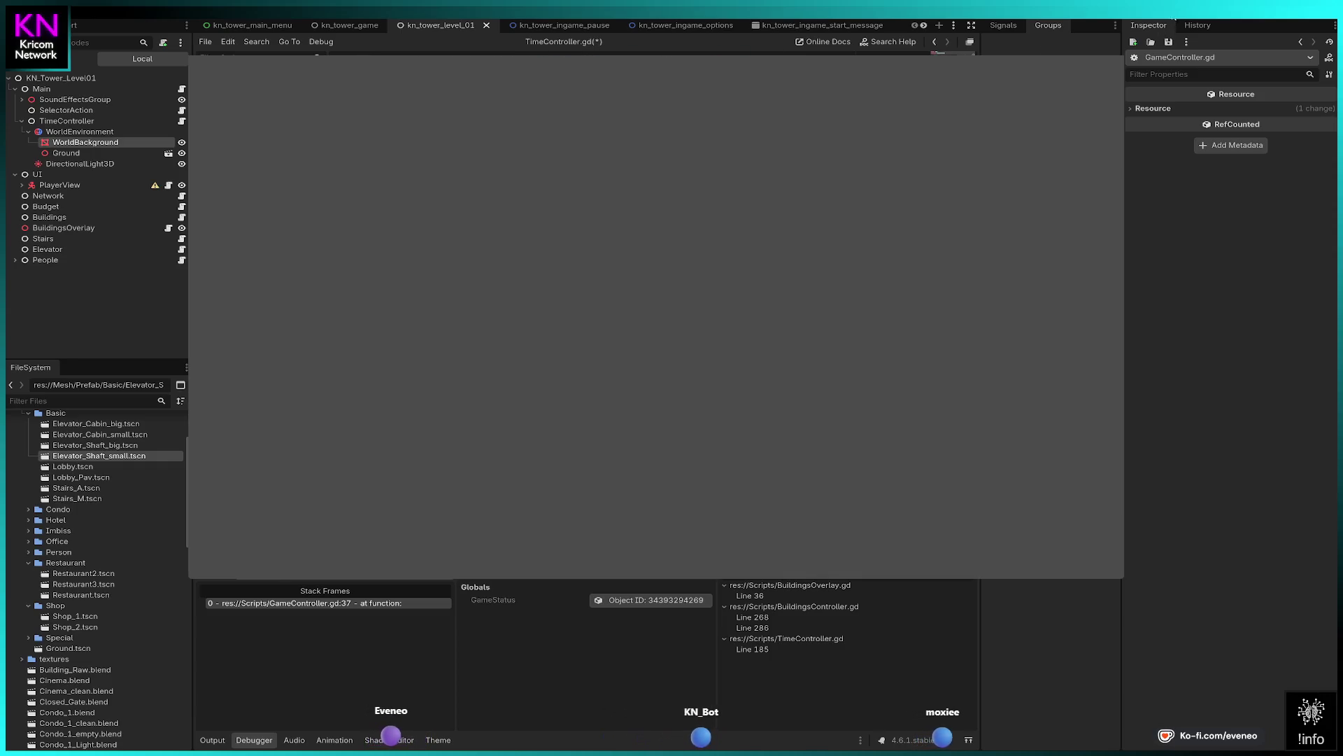
- Restart the game with the saved script and dismiss the welcome message
left_click(1169, 31)
key("F5")
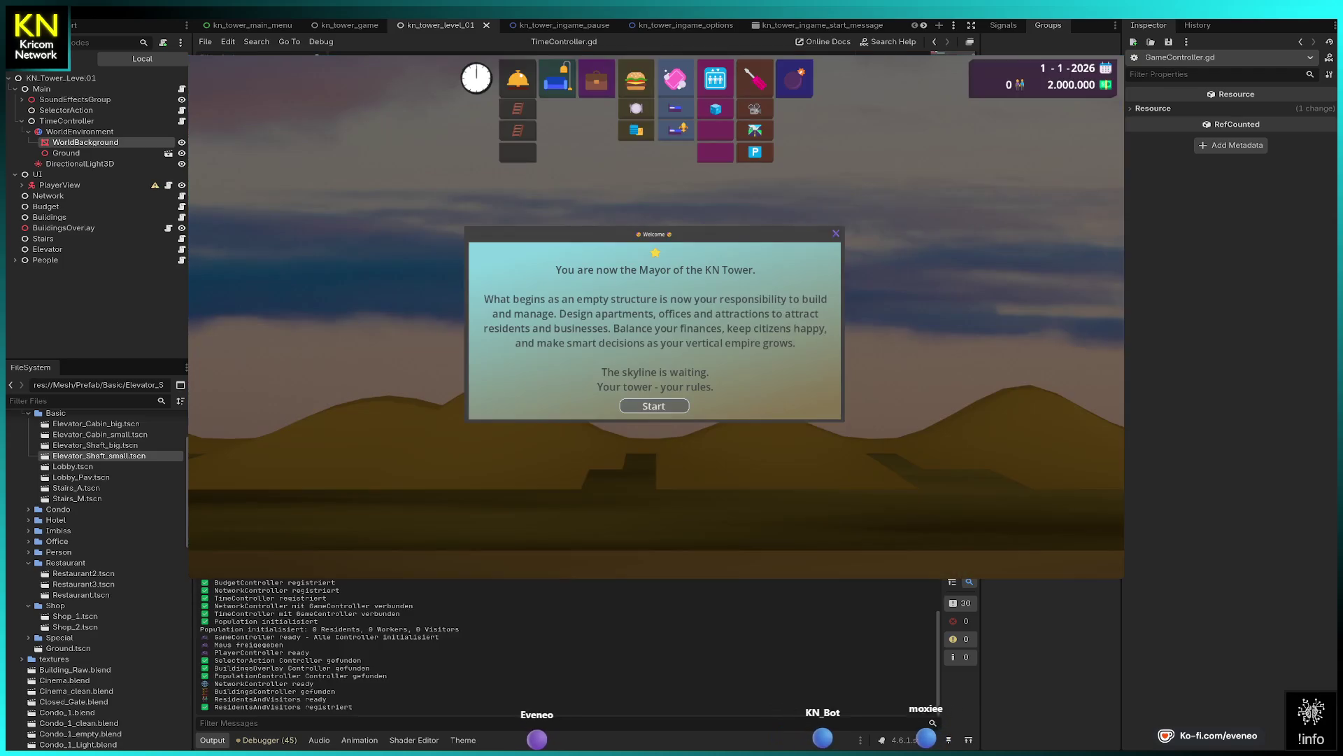
key("Return")
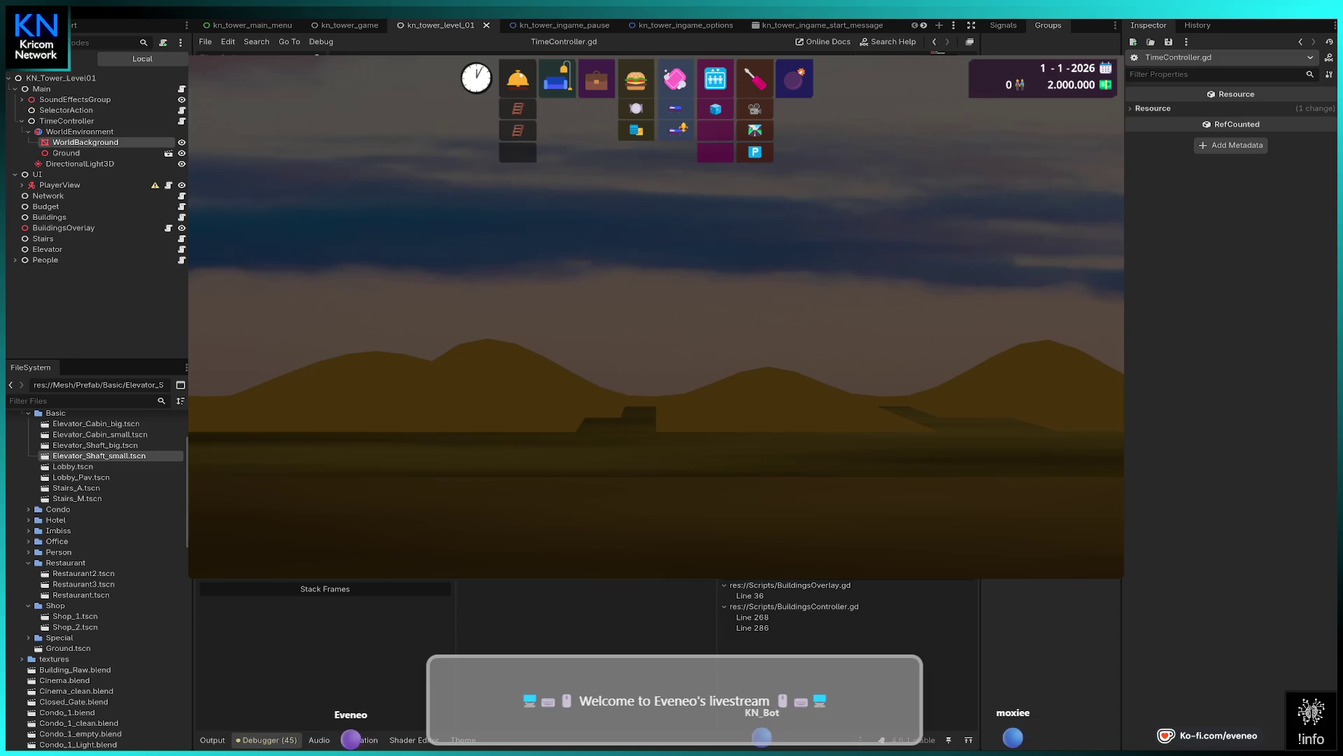
- Place three lobbies along the ground floor
left_click(518, 78)
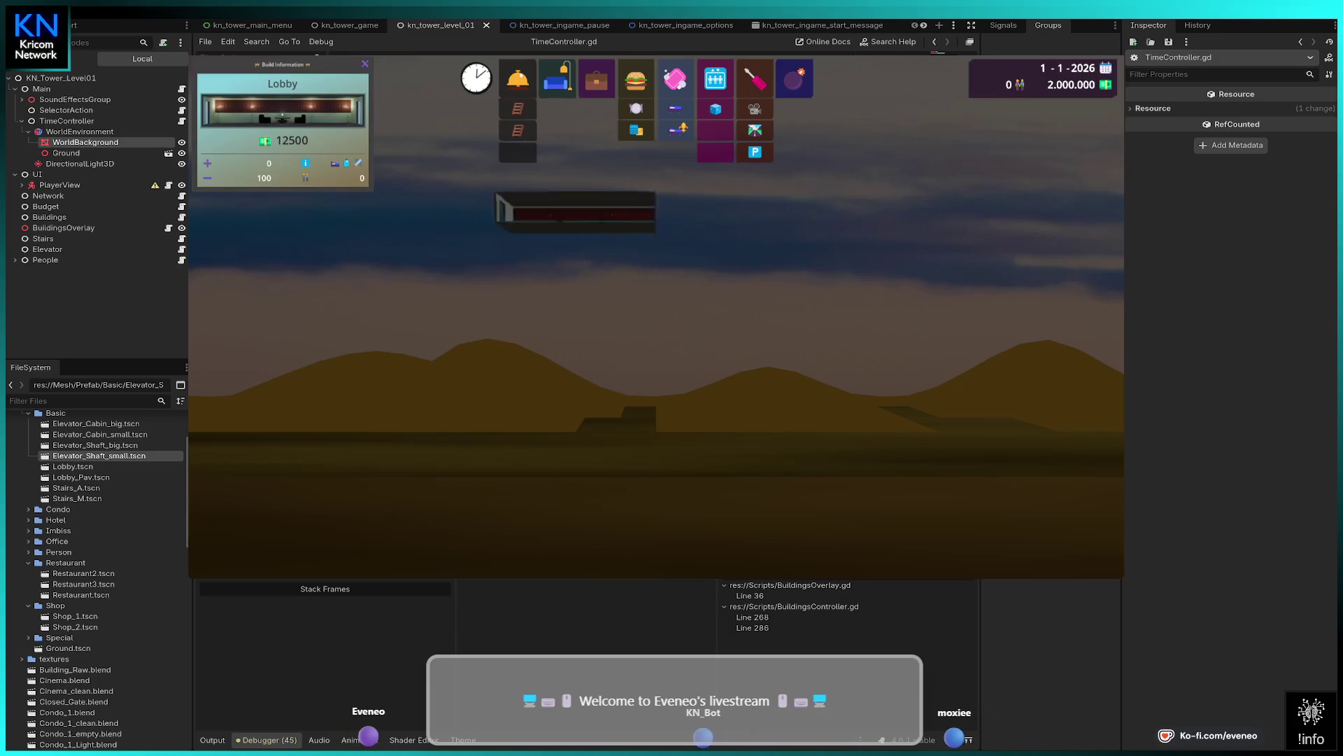
left_click(560, 455)
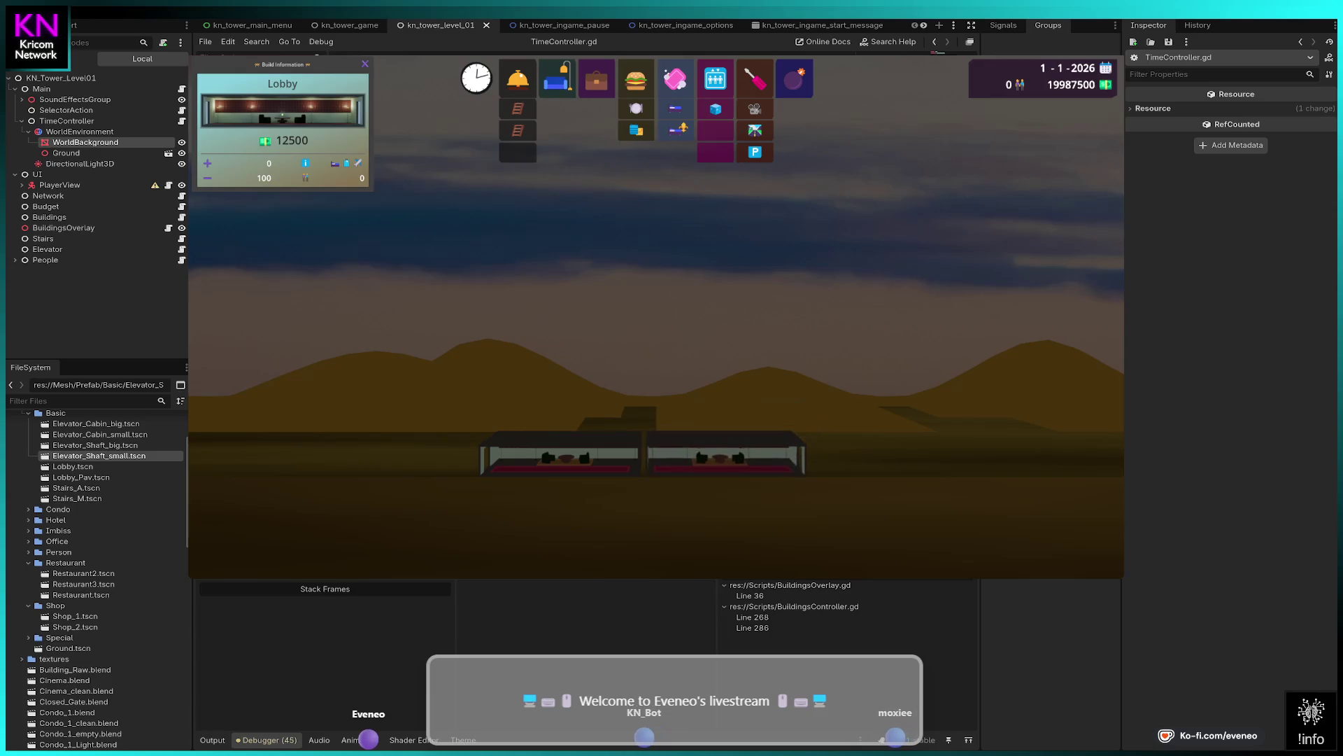
left_click(720, 455)
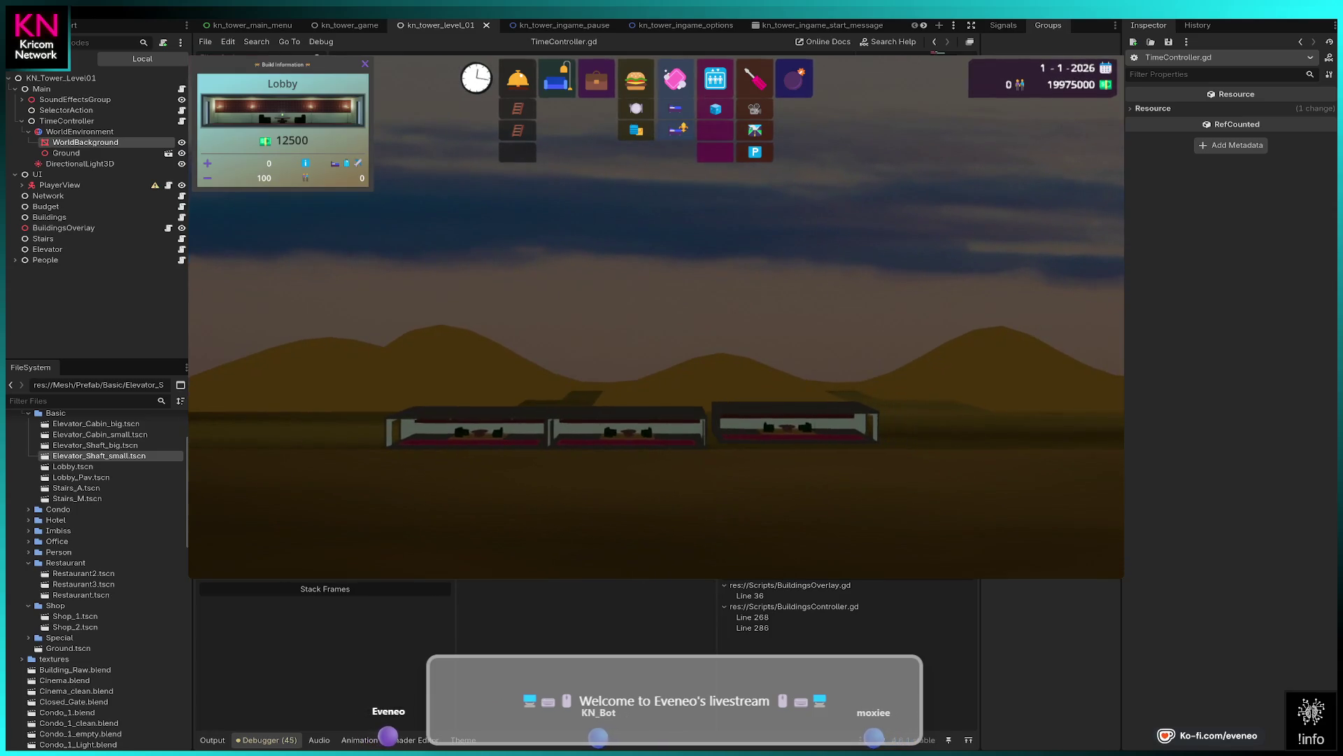
left_click(787, 430)
- Build the elevator shaft up several floors and put a small cabin at floor 0
left_click(715, 78)
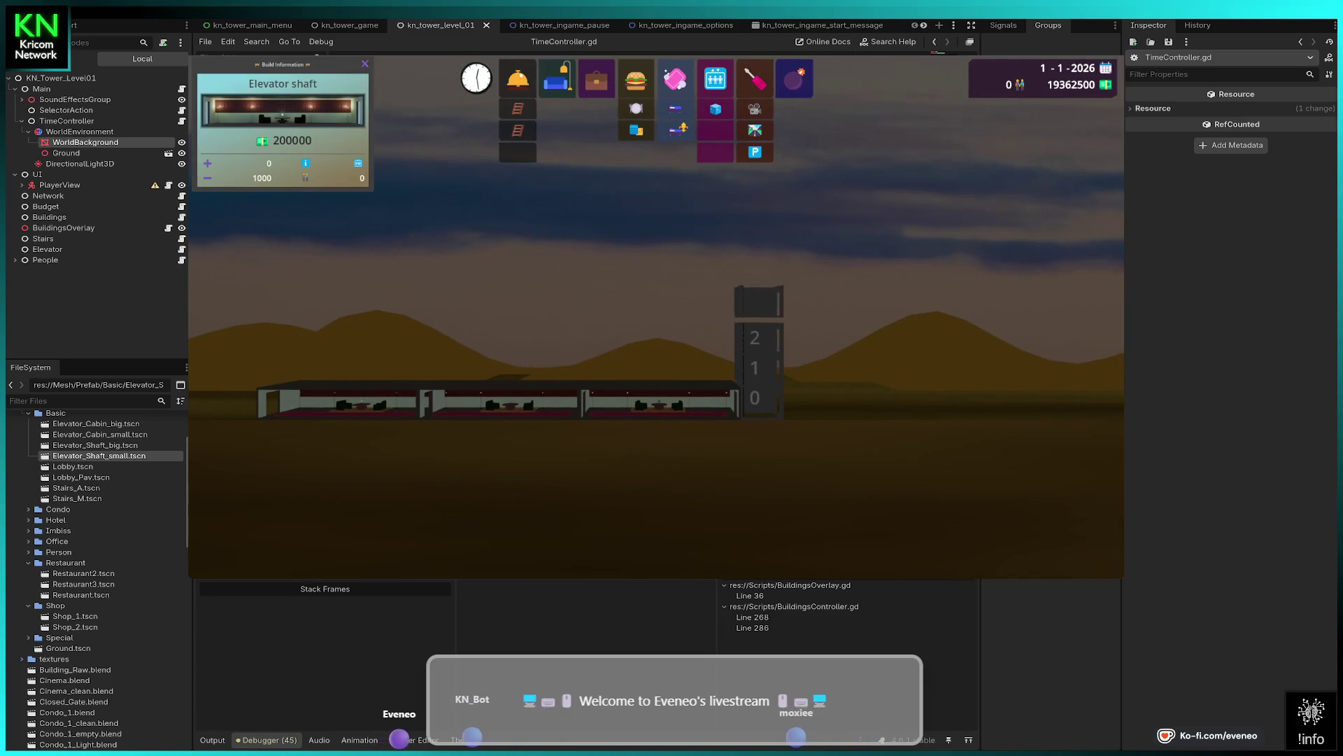
left_click(755, 308)
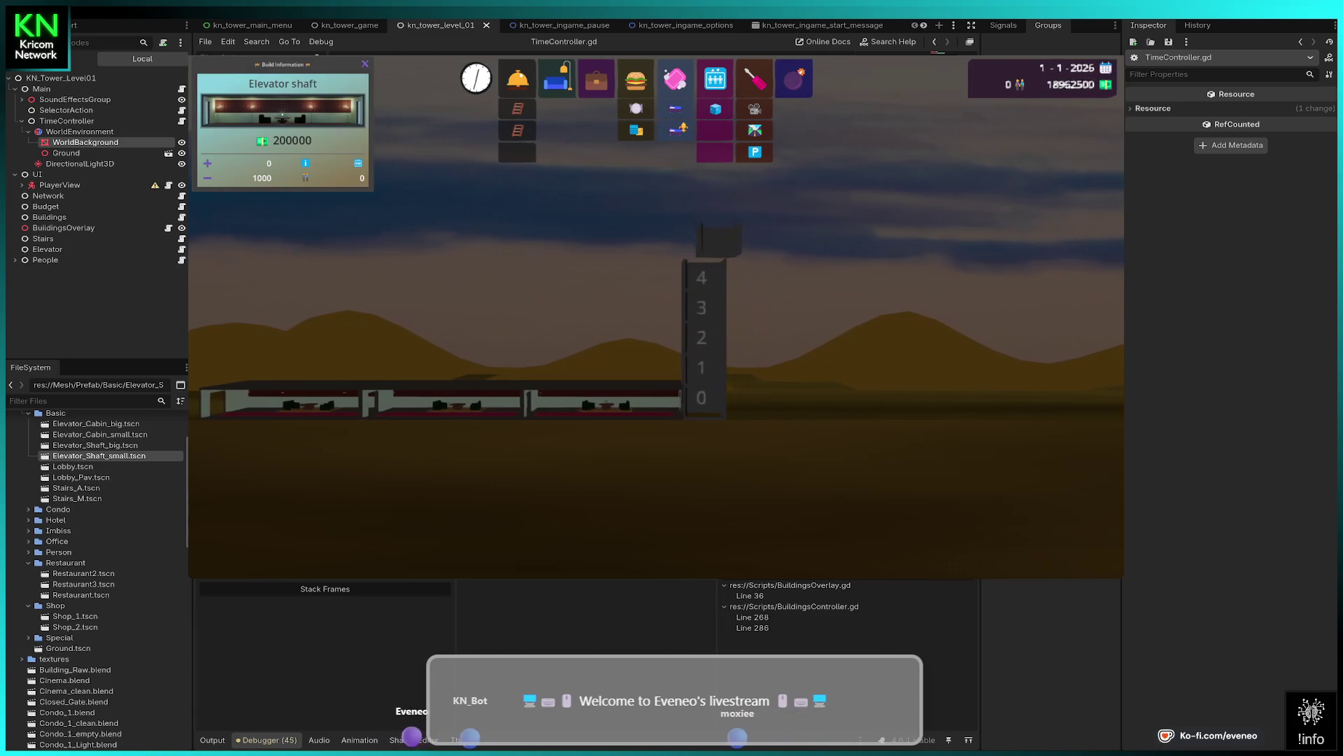
key("Escape")
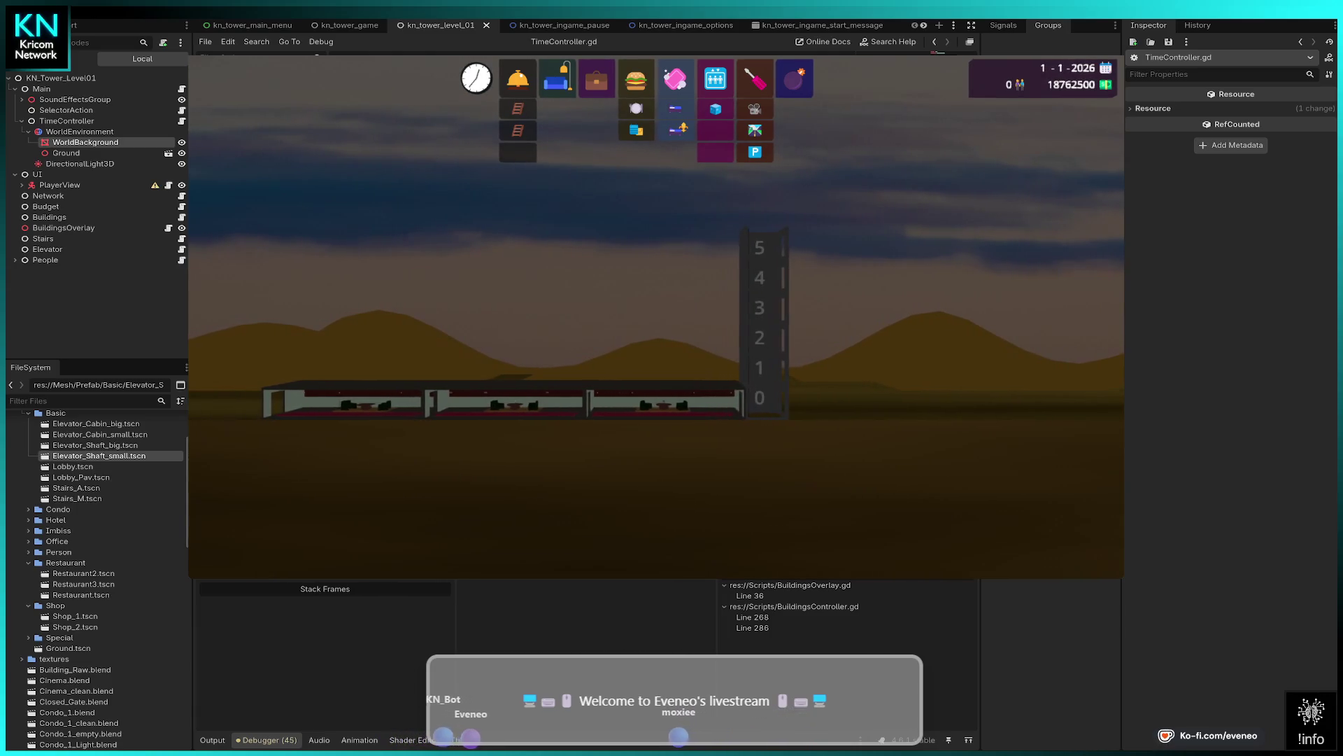
left_click(715, 108)
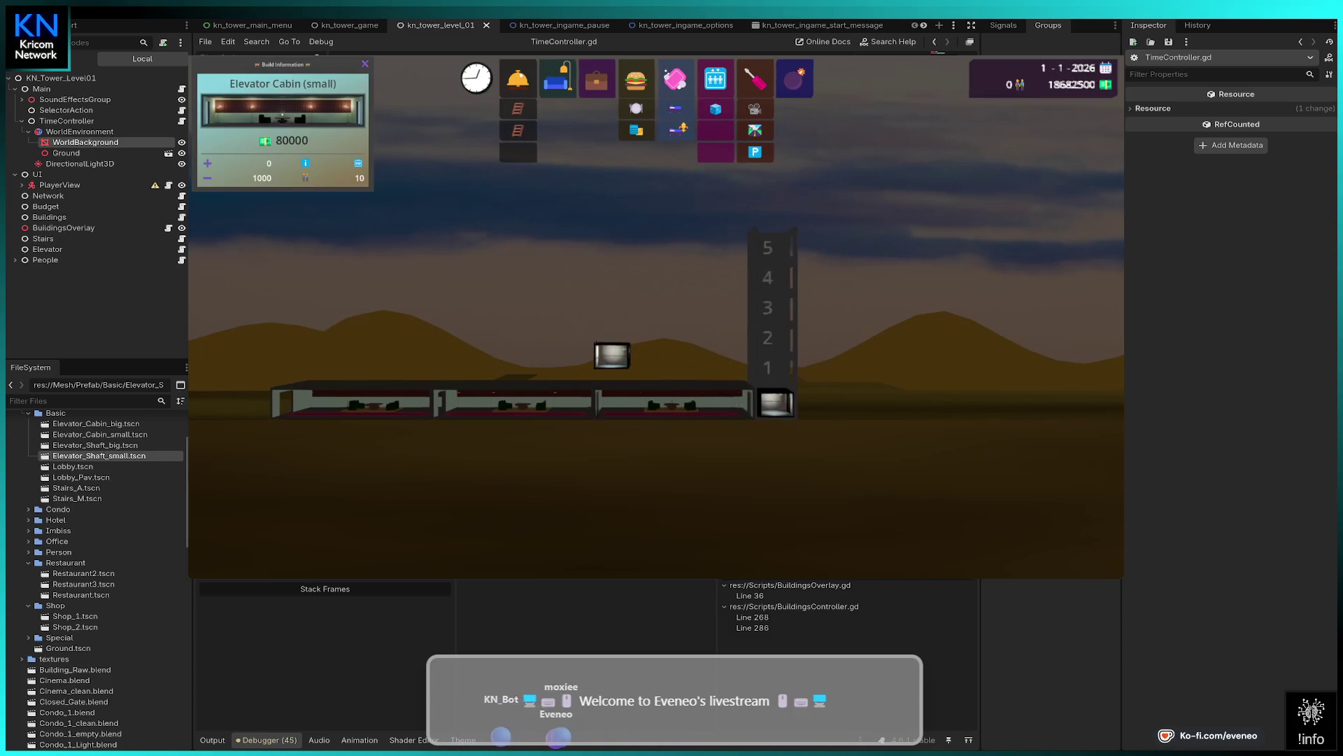
left_click(767, 403)
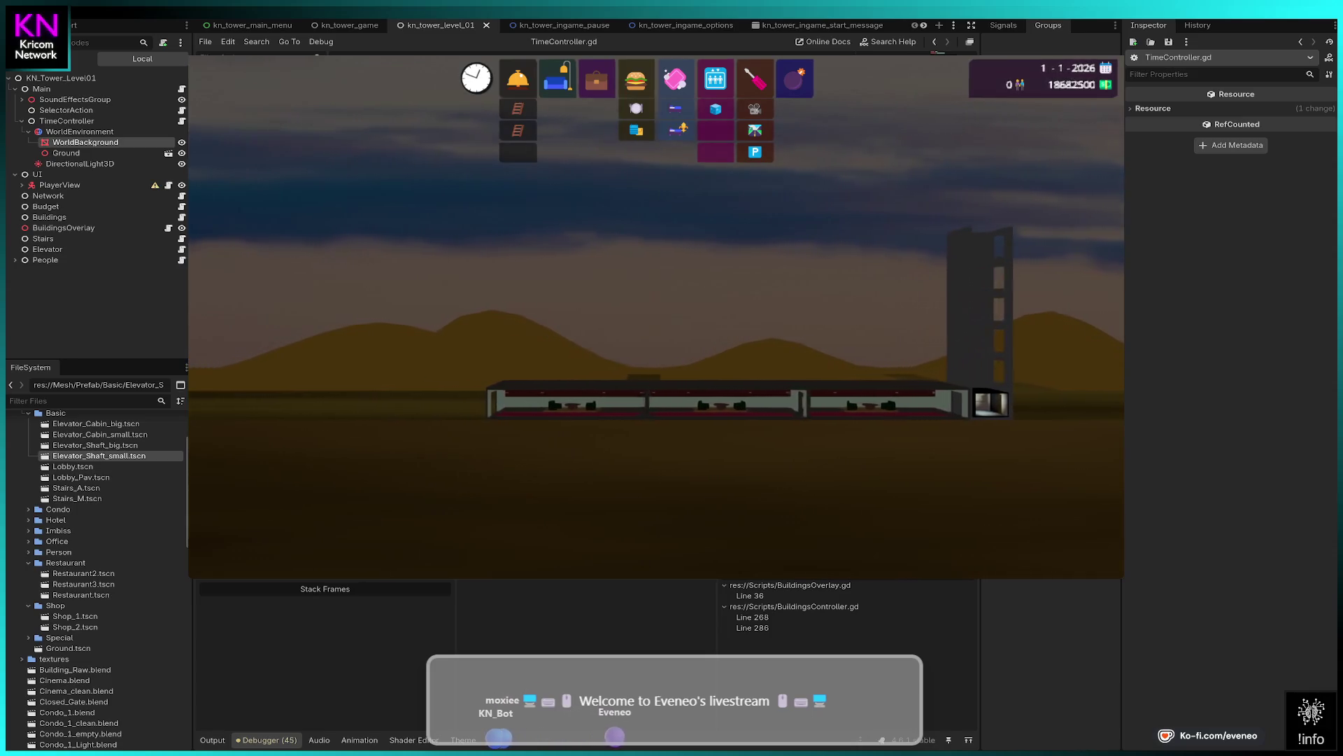
- Place stairs beside the ground floor
left_click(517, 109)
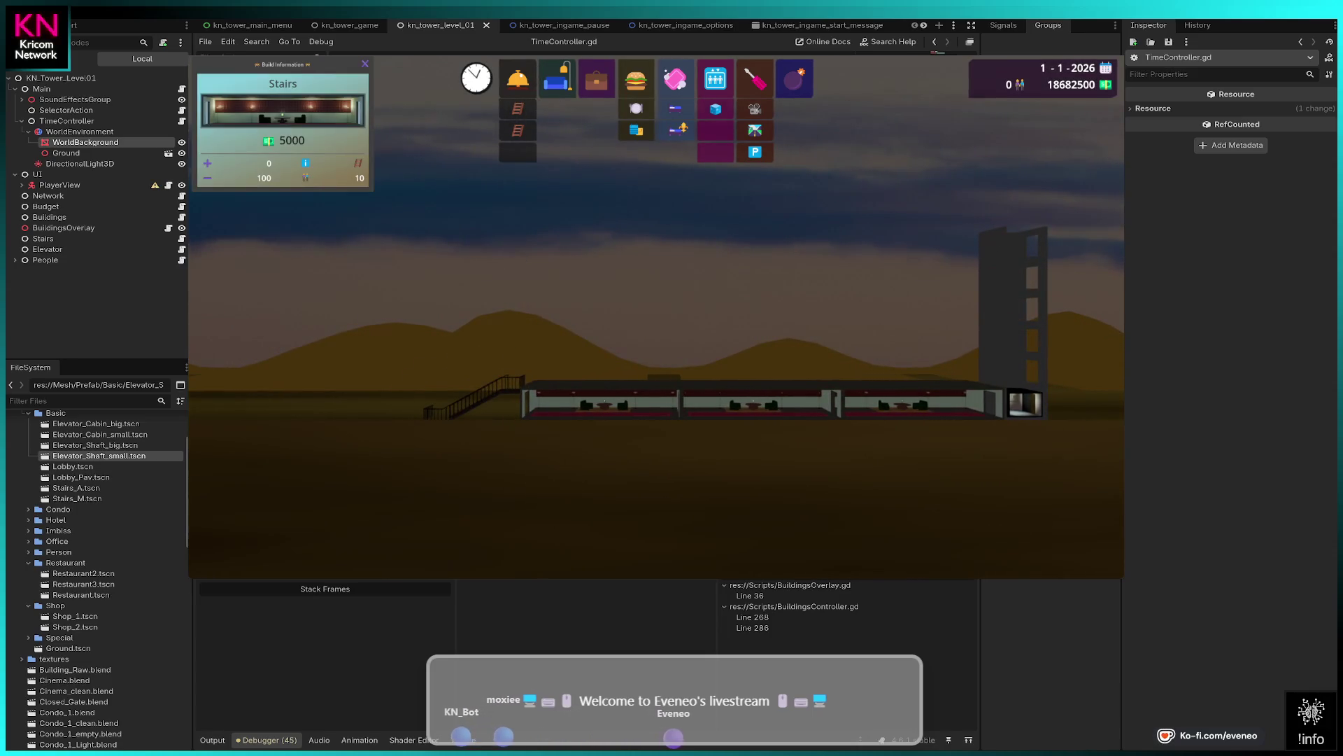
key("Left")
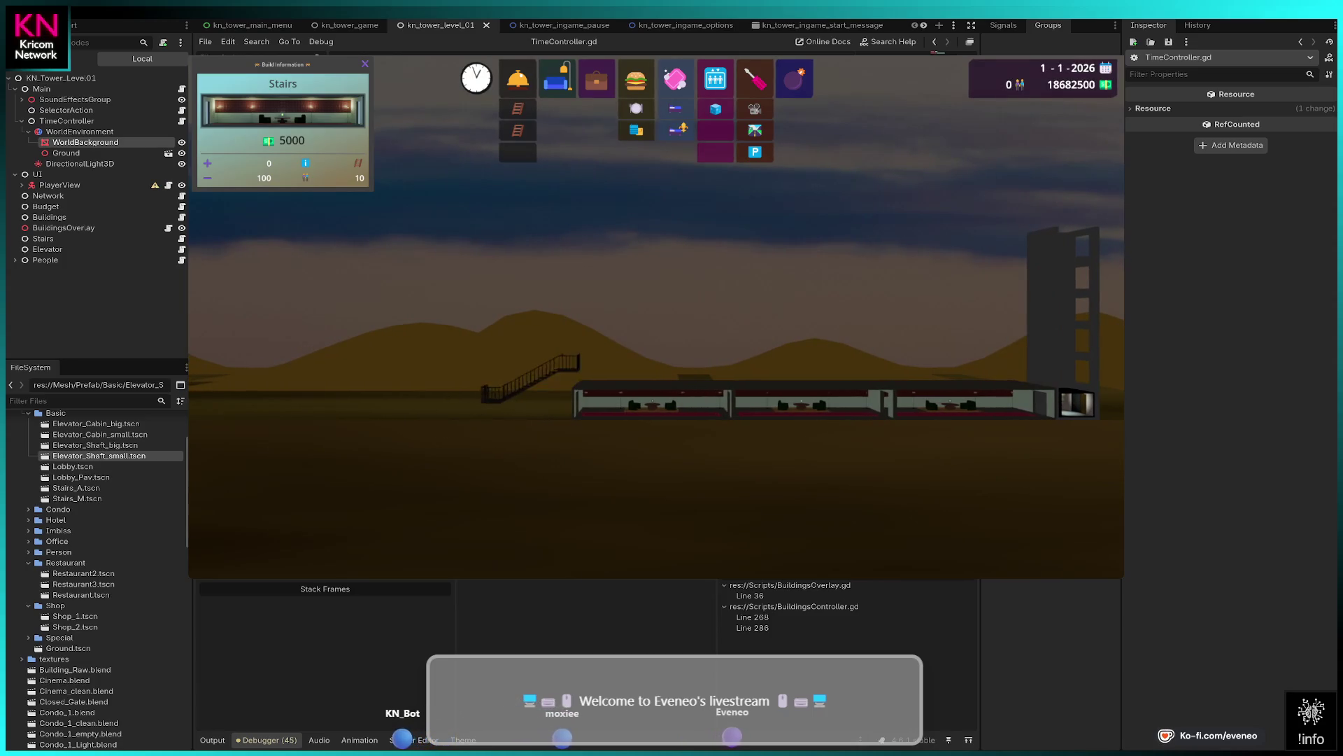
left_click(525, 393)
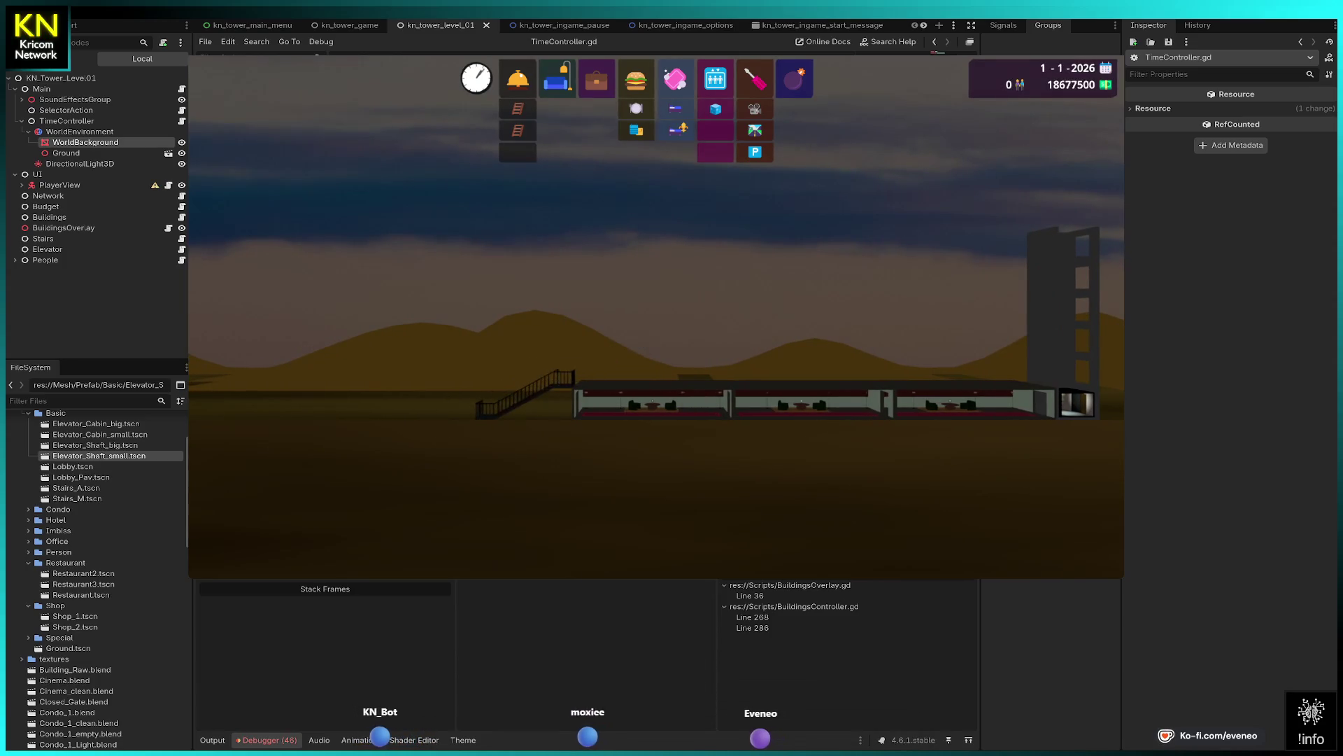
key("Right")
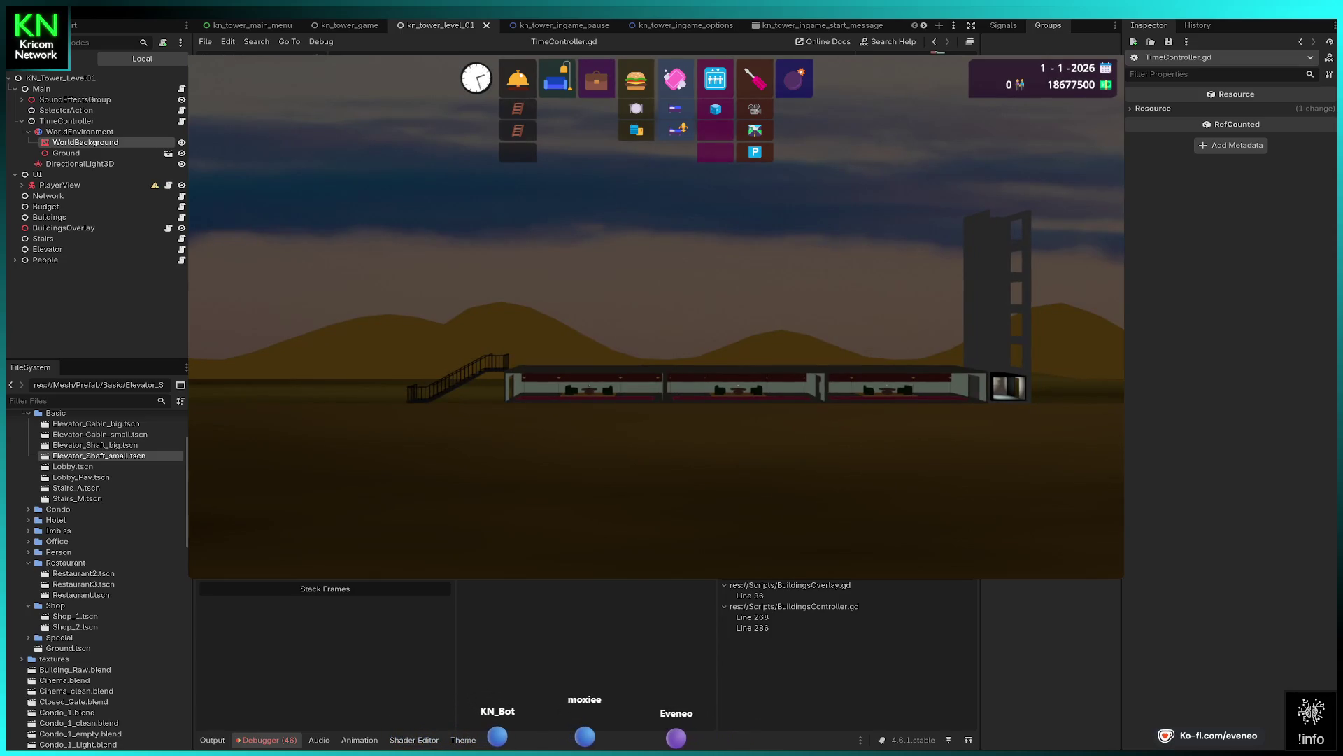
- Fill the floor above the existing restaurants with a row of restaurants
left_click(636, 108)
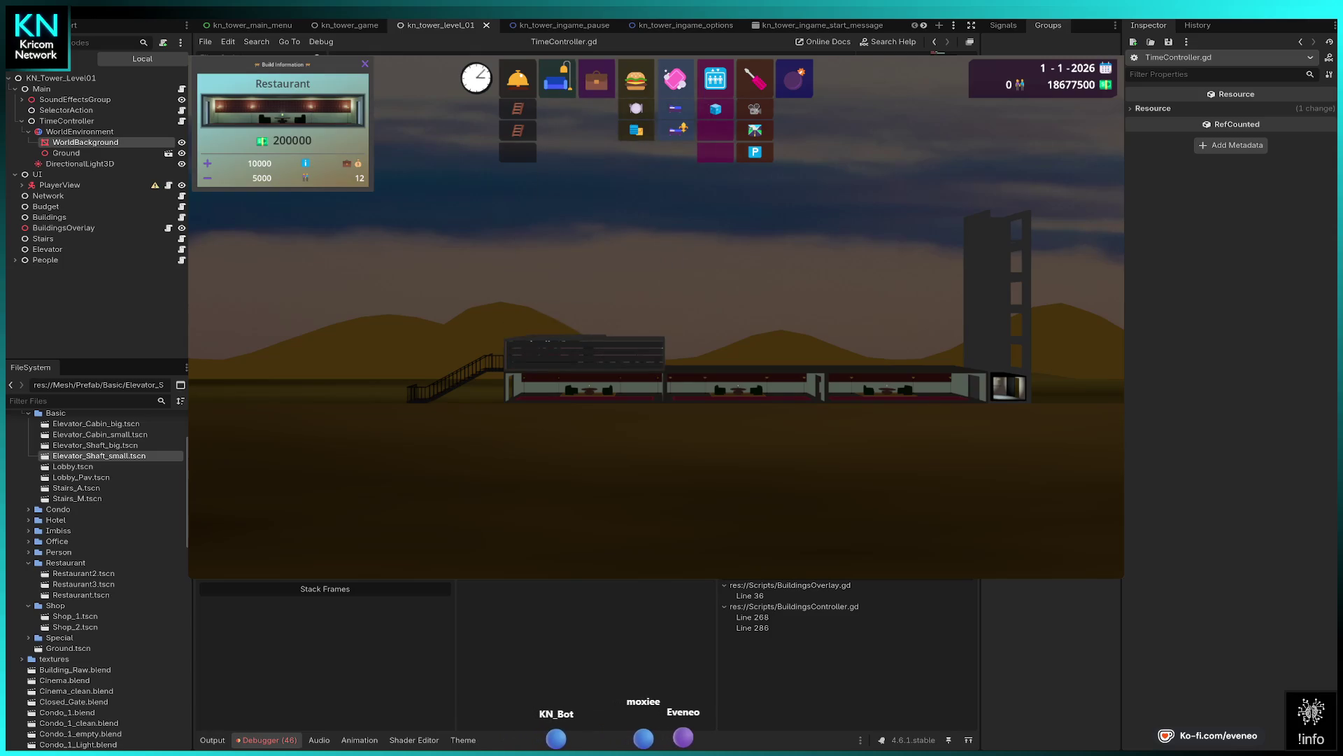
left_click(585, 353)
key("Right")
left_click(701, 353)
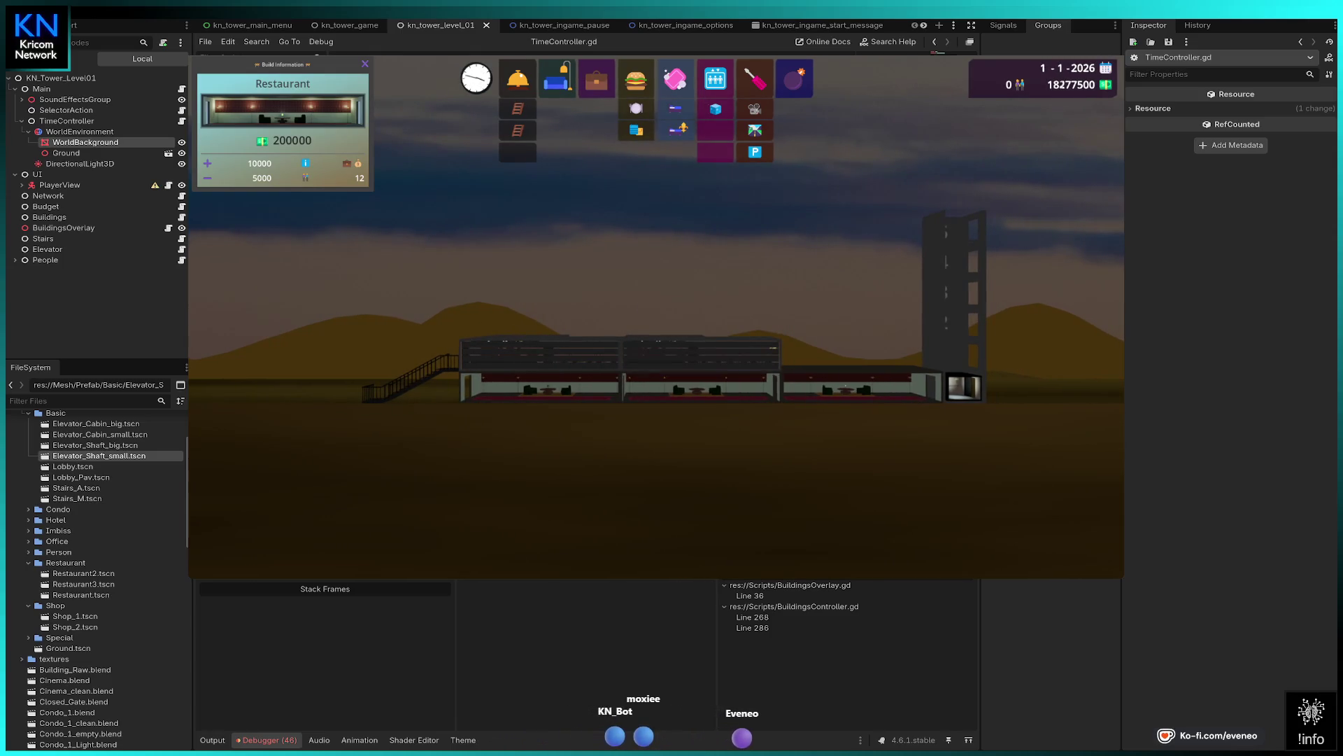
key("Right")
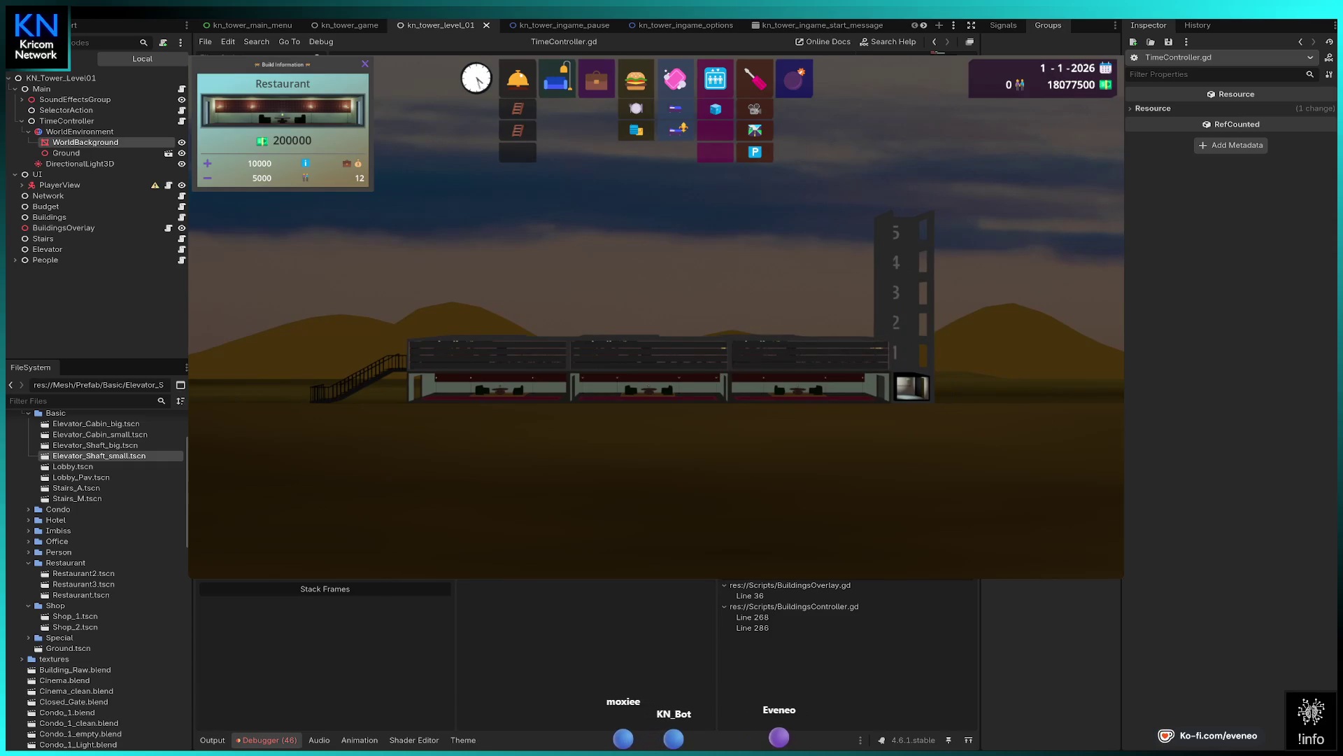
key("Escape")
- Fill the next floor with shops from right to left
key("s")
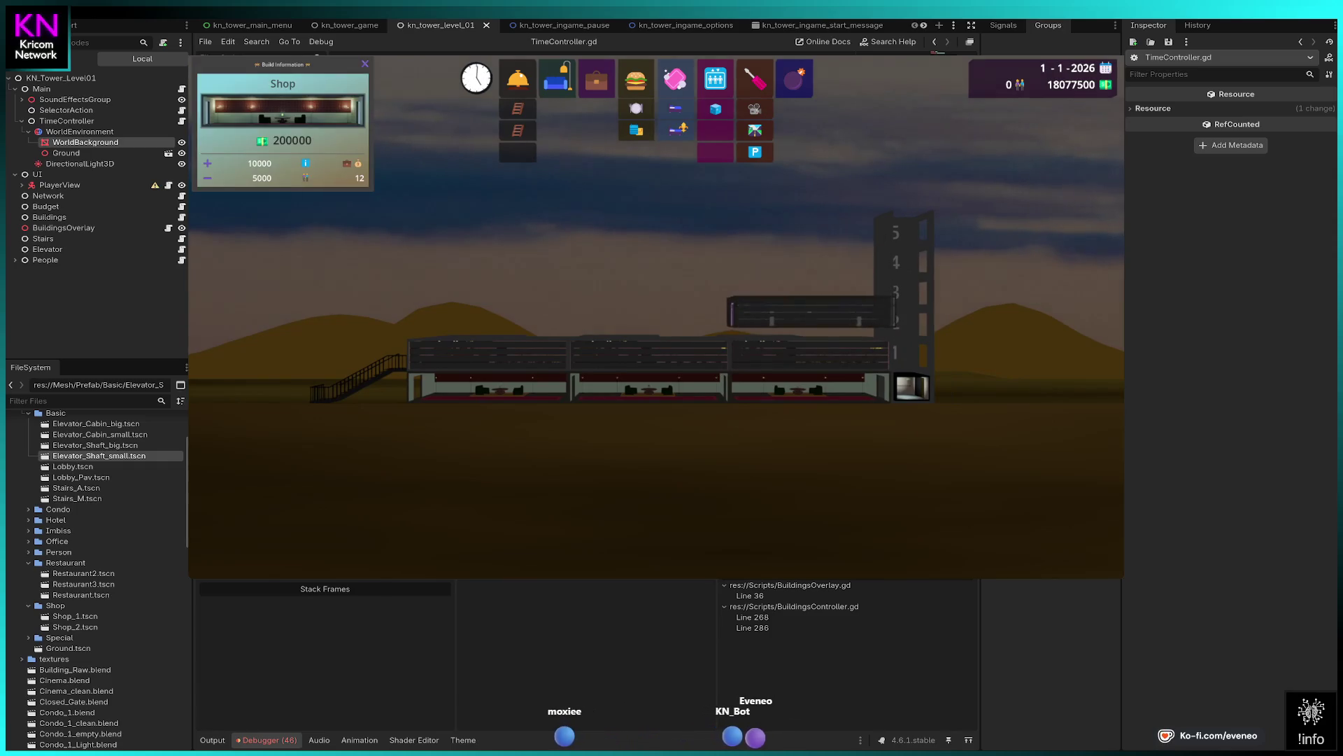
key("Return")
key("Left")
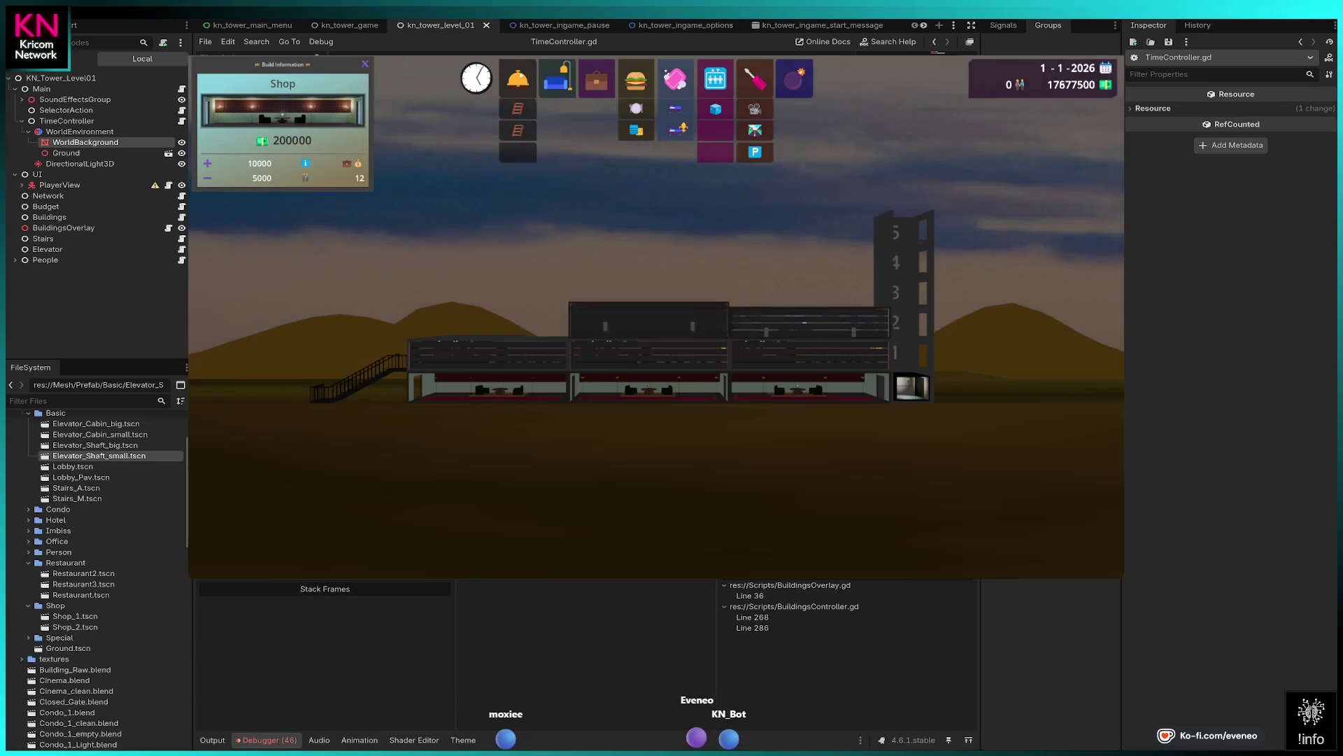
key("Return")
key("Left")
key("Return")
key("Escape")
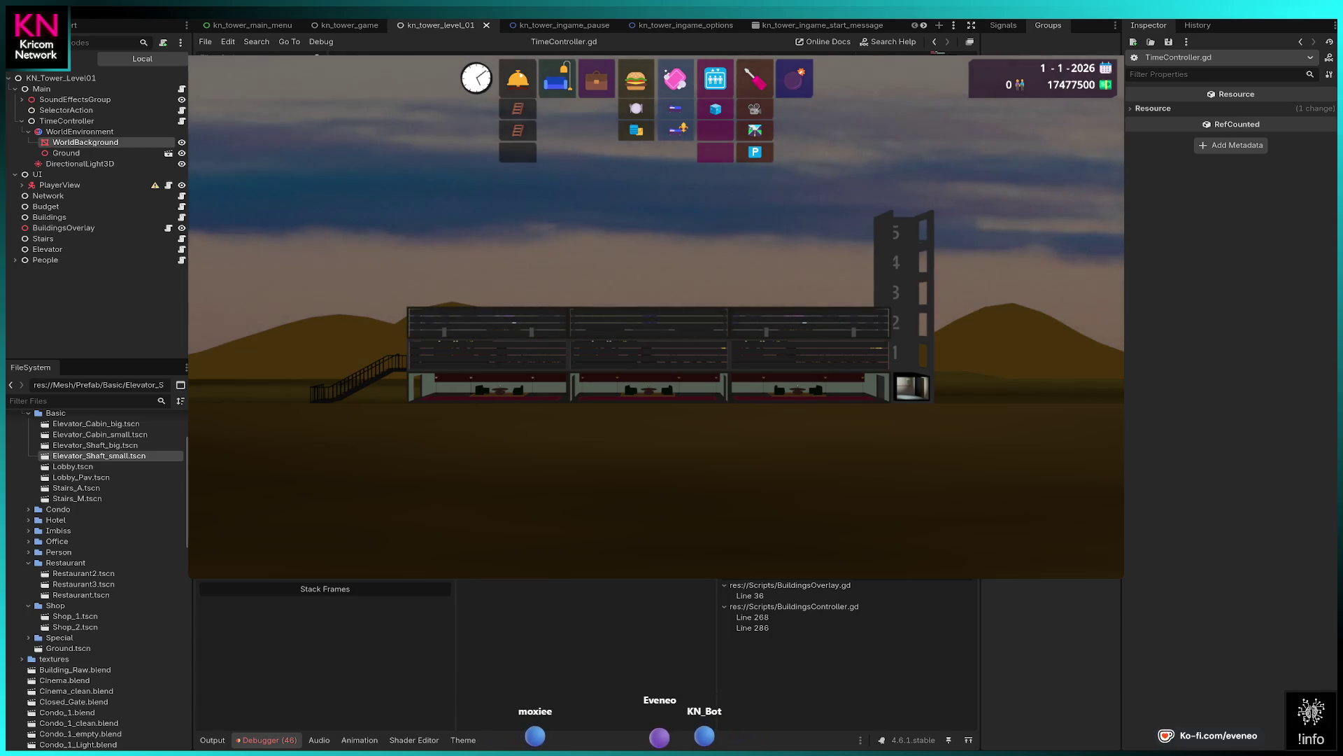
- Place a row of offices across a new floor above the shops
key("o")
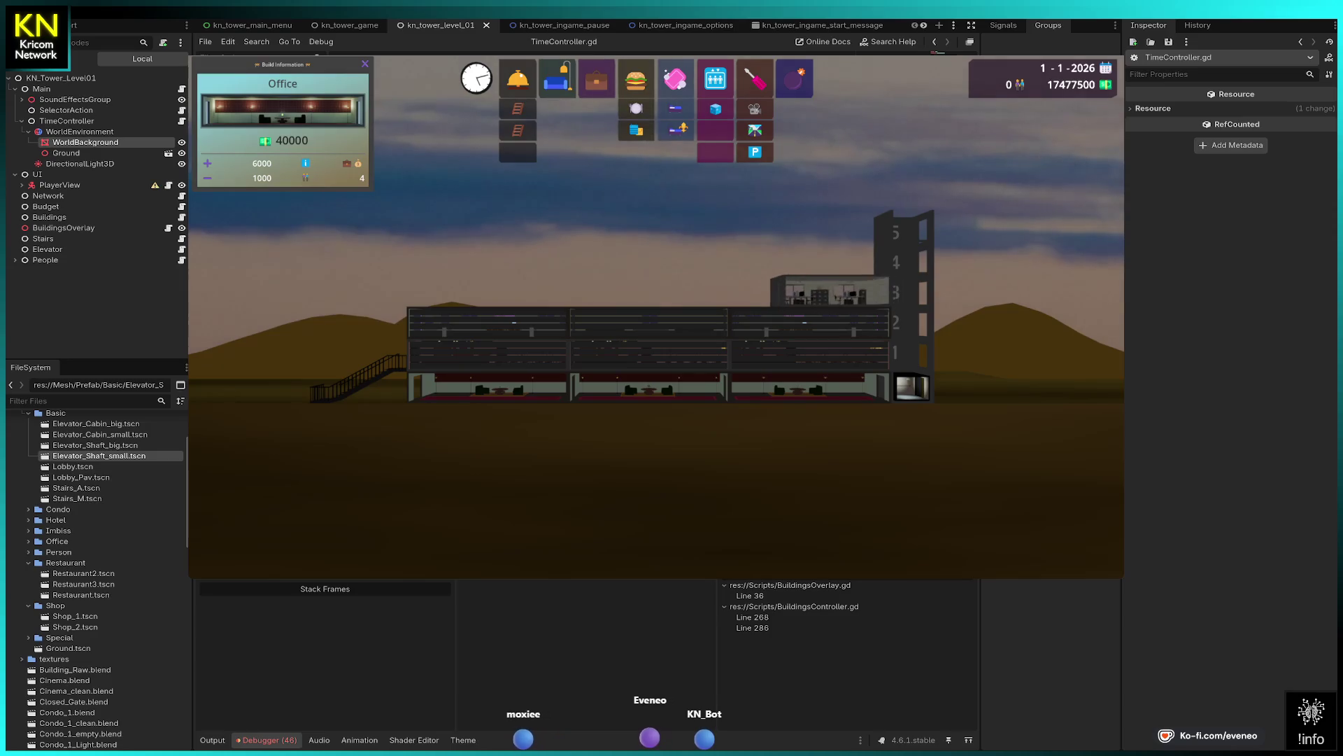
key("Return")
key("Left")
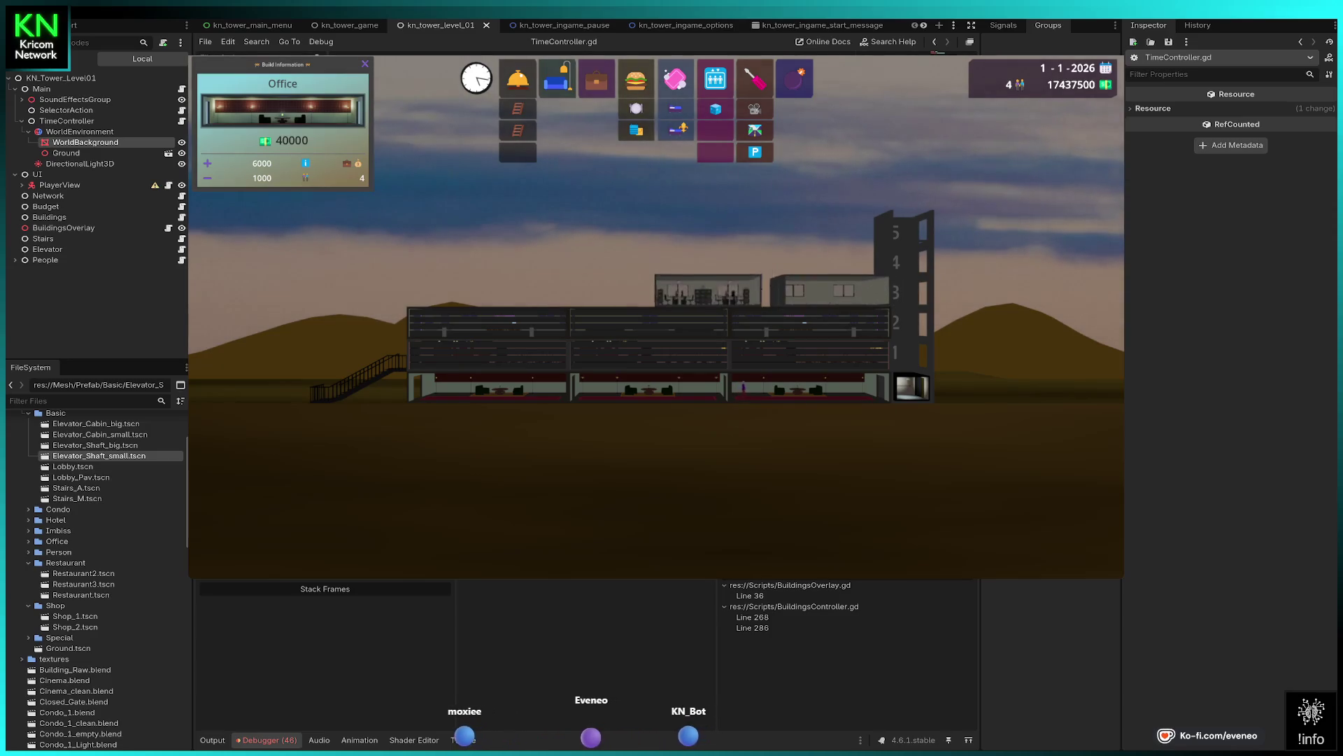
key("Return")
key("Left")
key("Return")
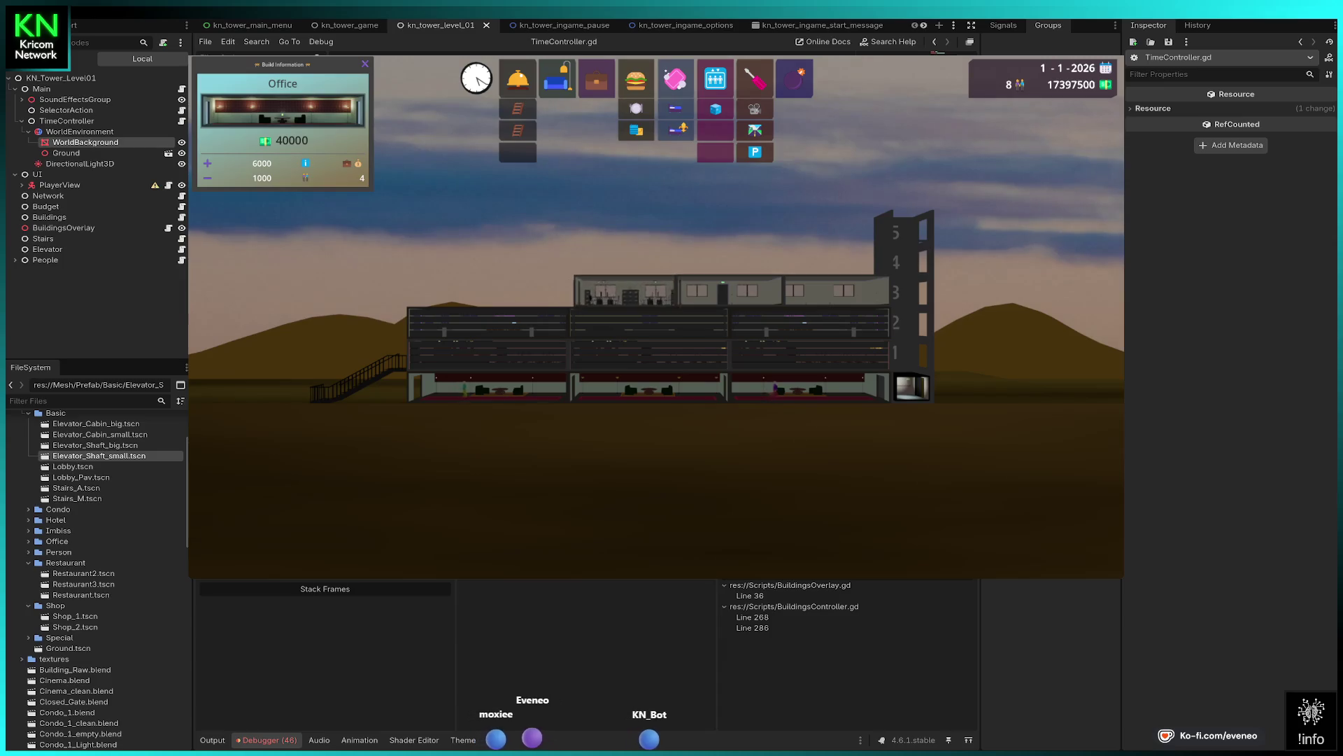
key("Left")
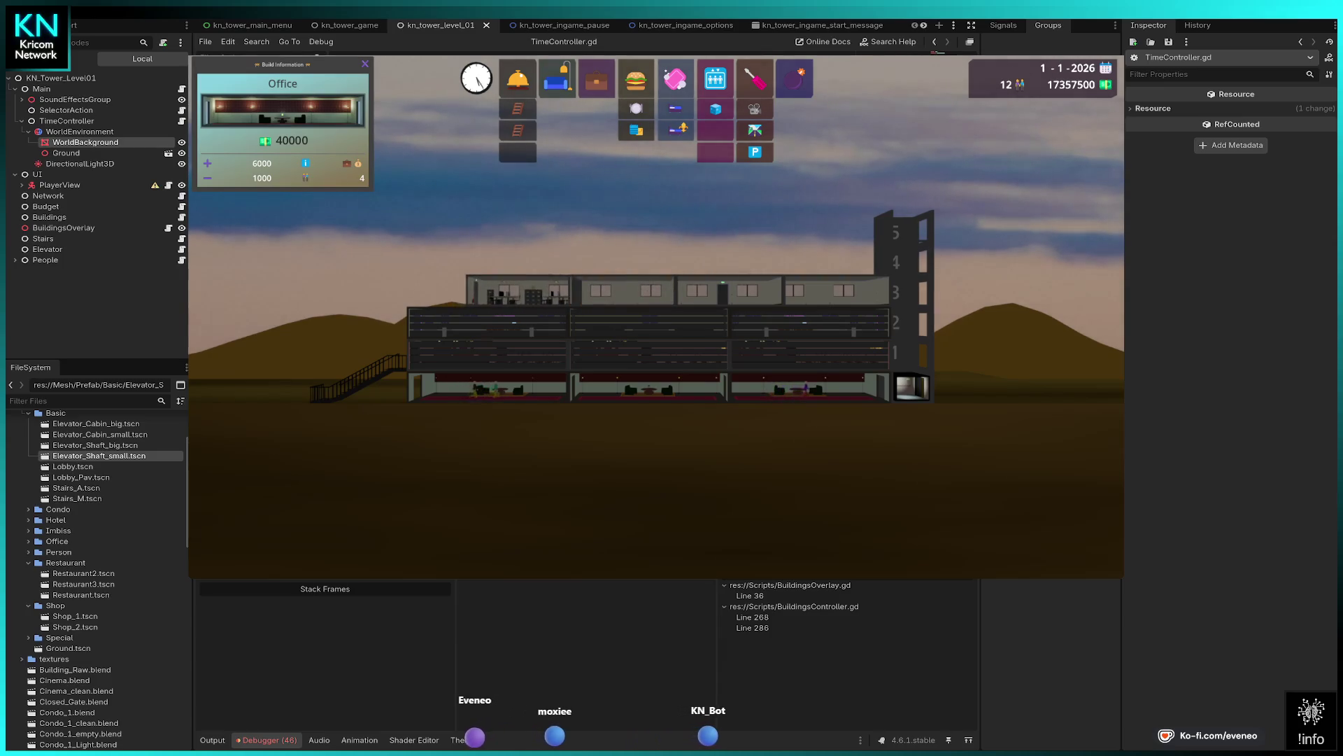
- Build two floors of condominiums on top of the offices
key("Left")
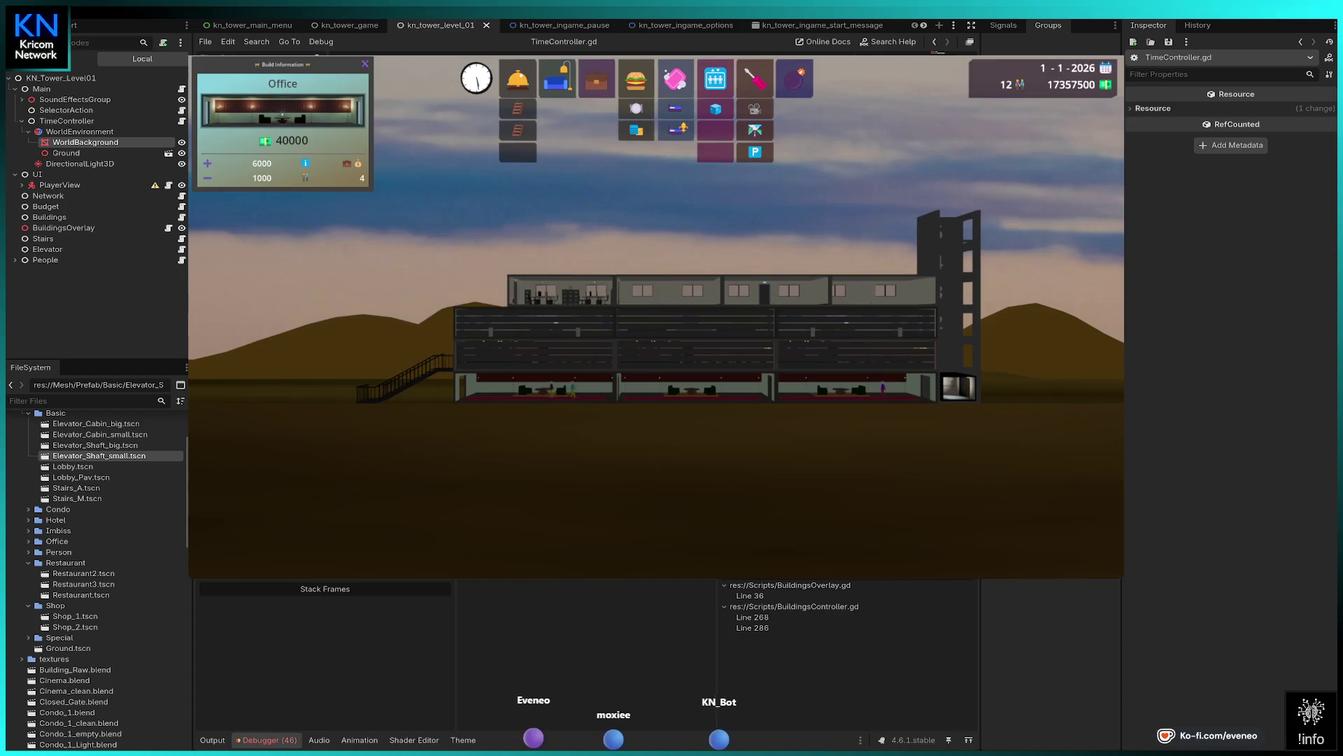
key("2")
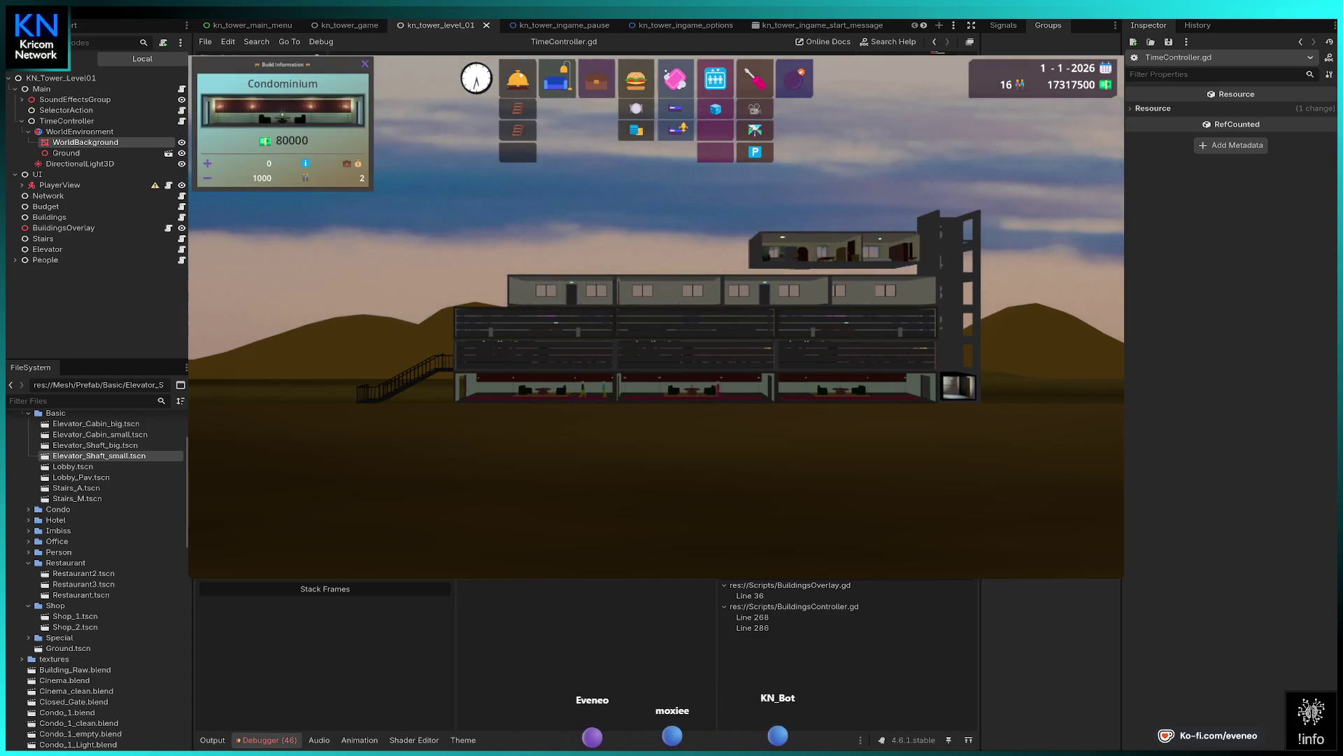
key("Return")
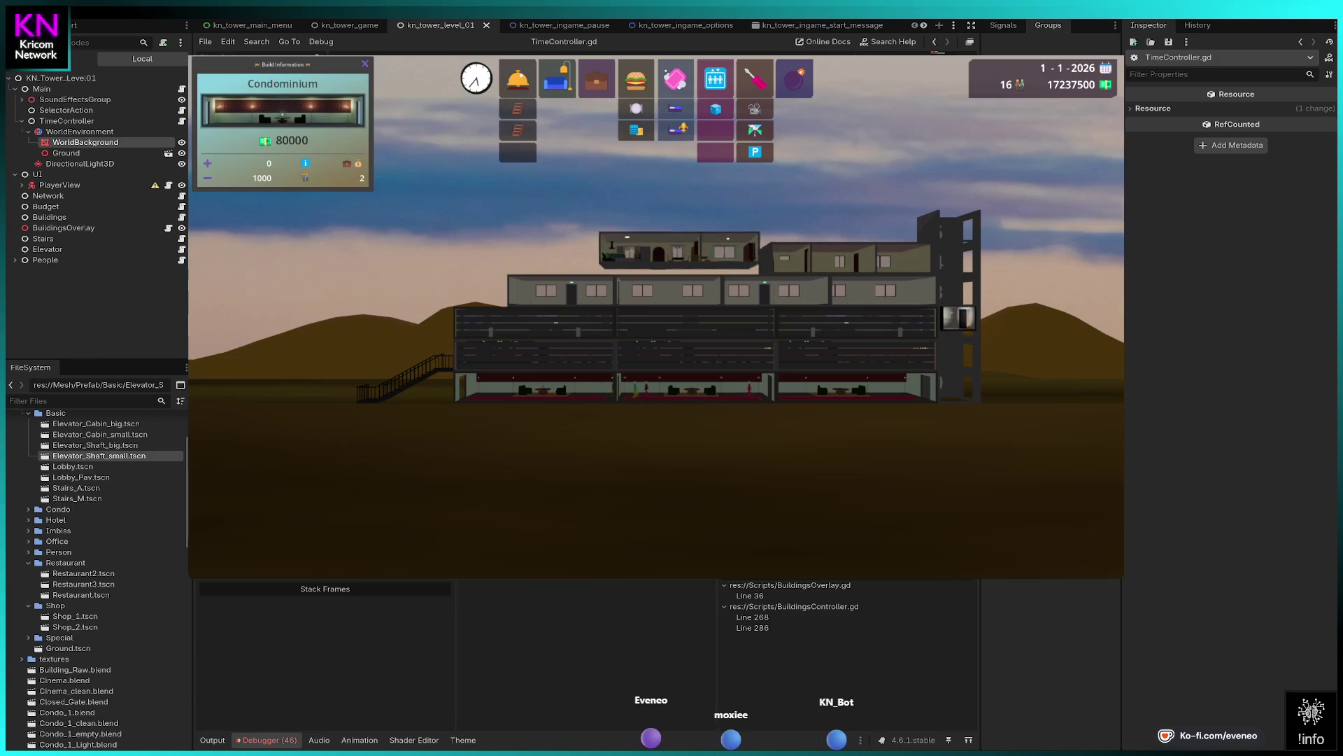
key("Return")
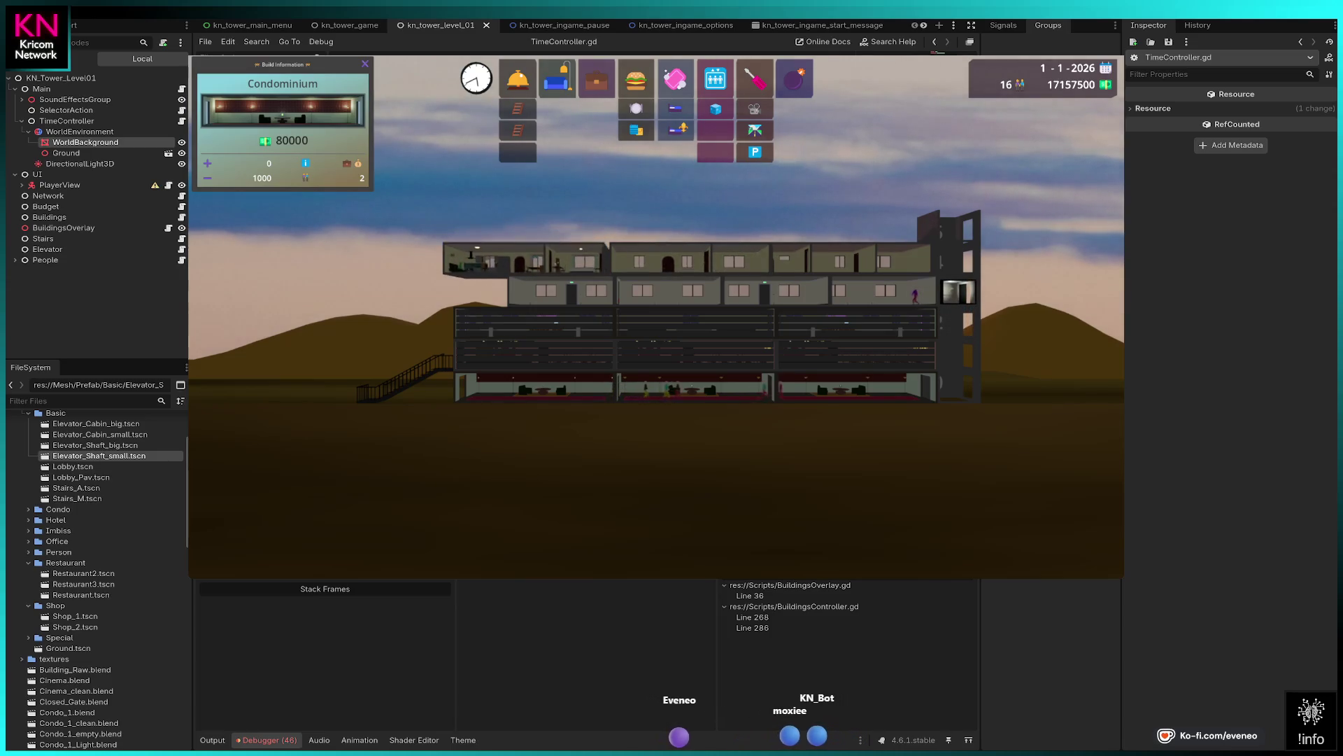
key("Right")
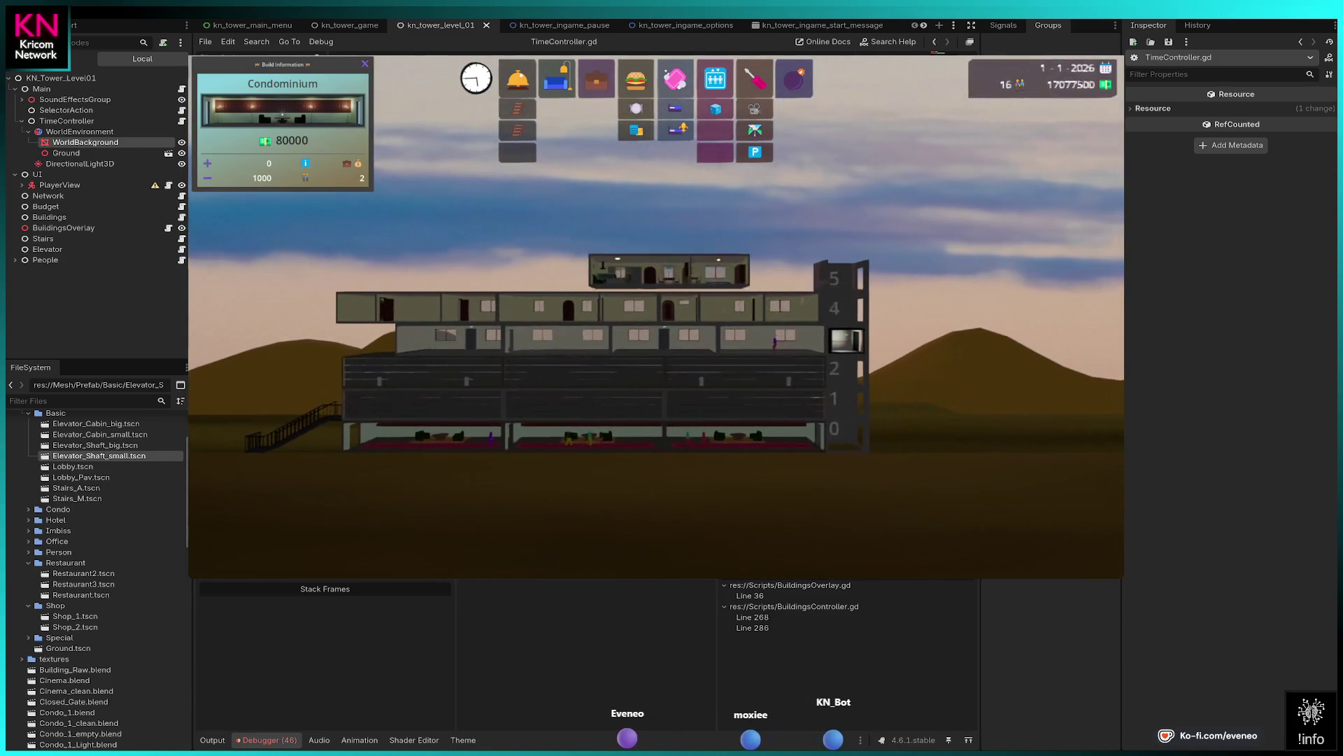
key("Return")
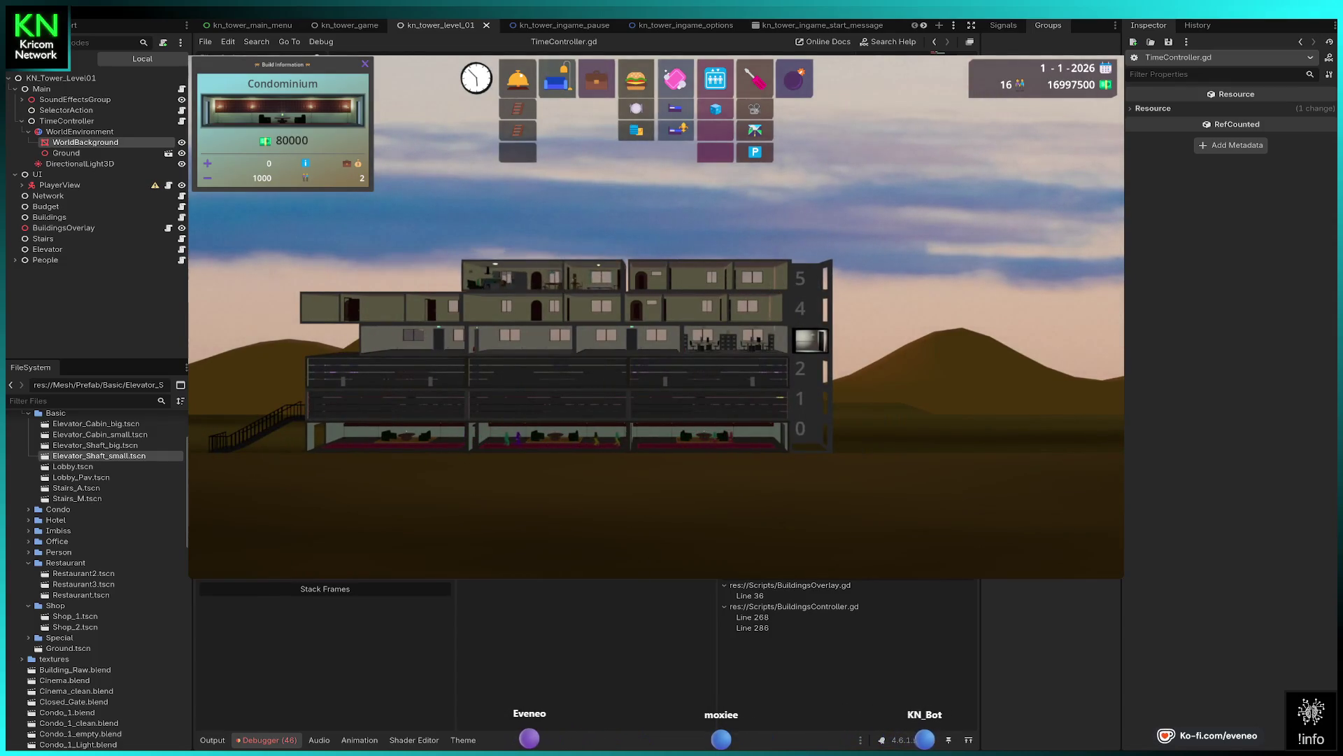
key("Return")
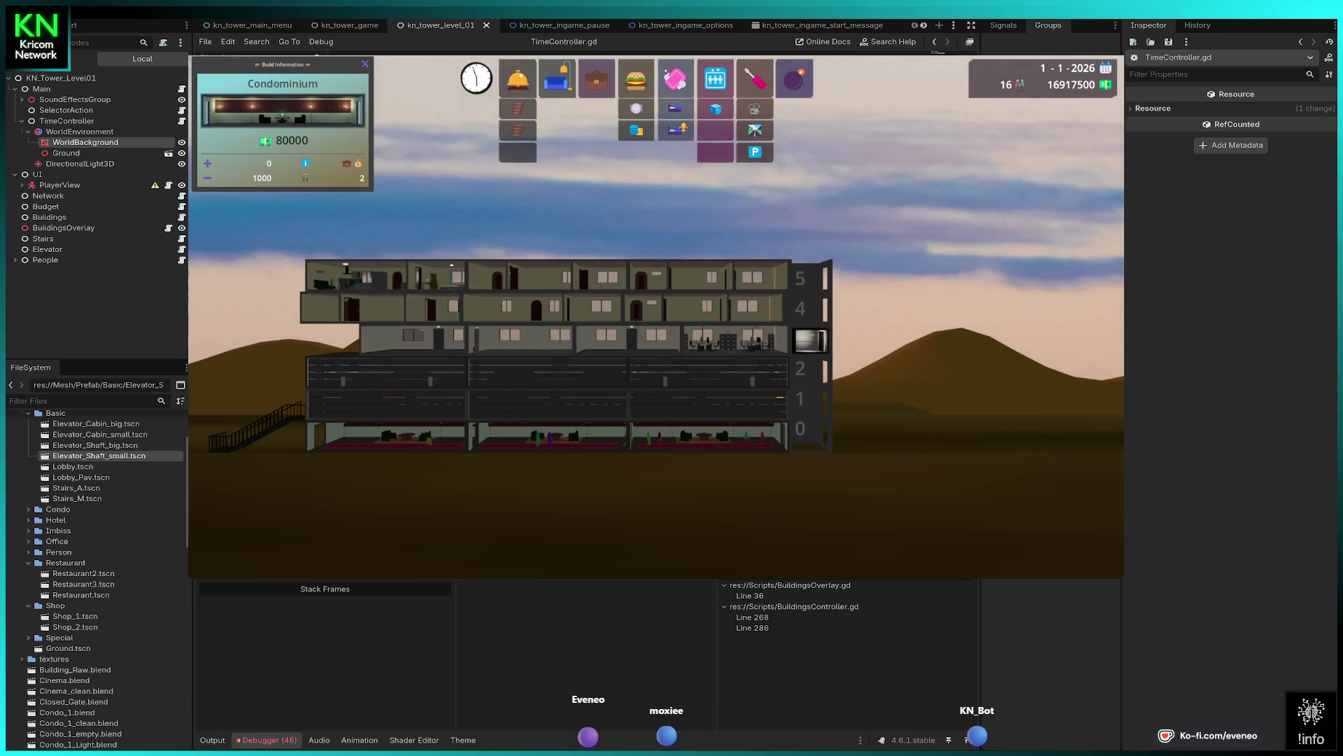
key("Left")
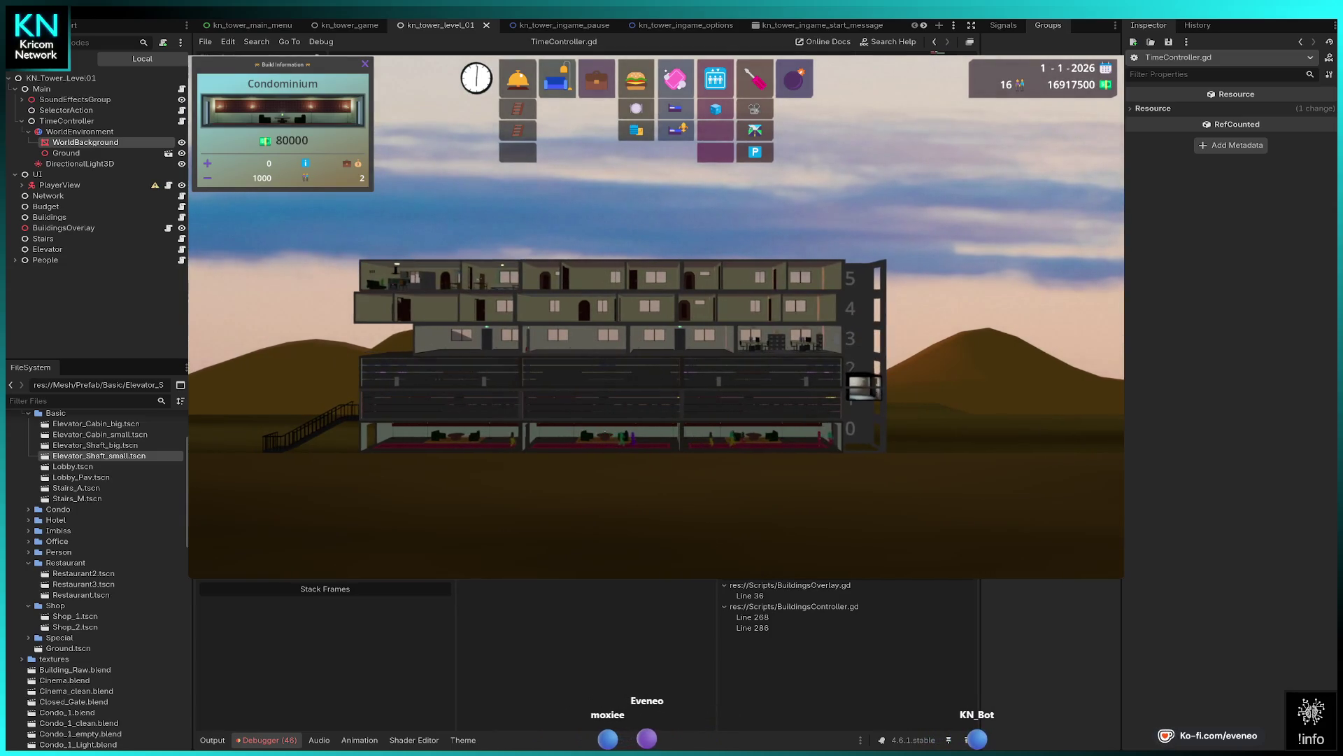
key("Left")
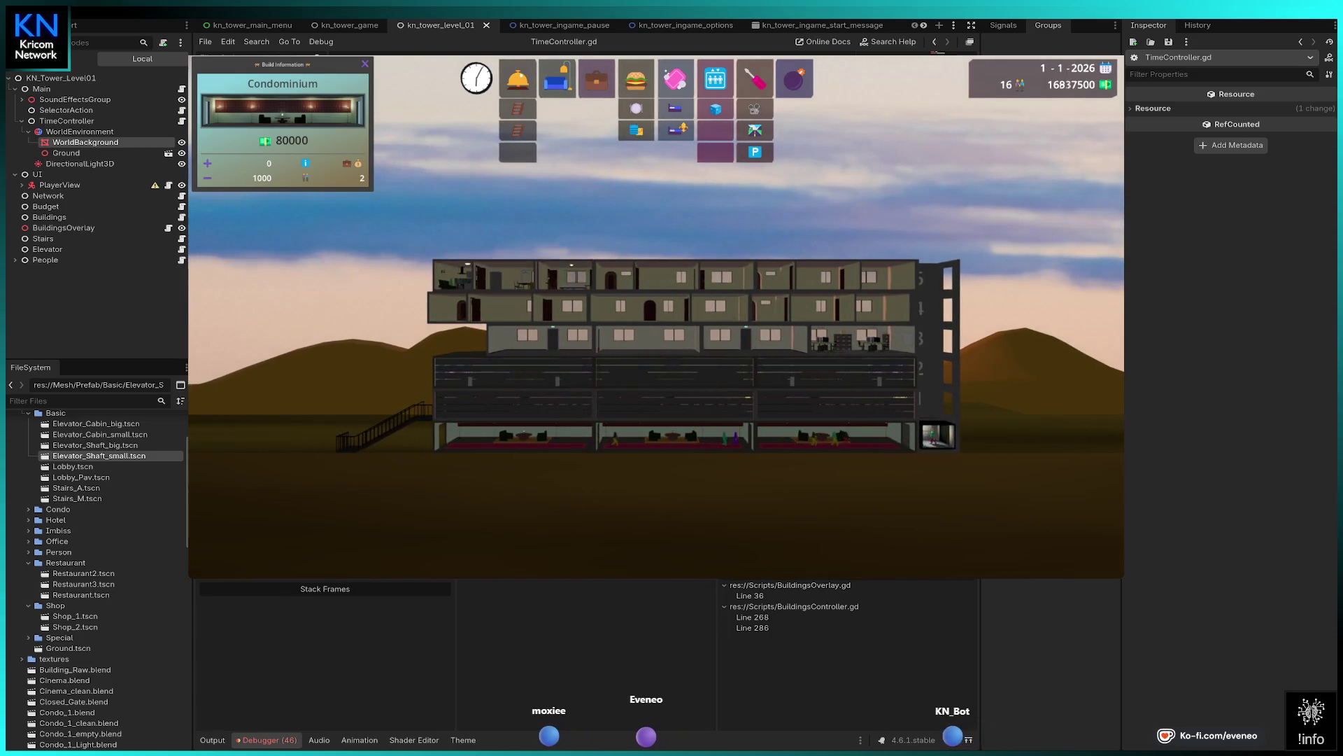
key("Escape")
- Extend the elevator shaft up to floor 6
scroll(656, 336, "down", 1)
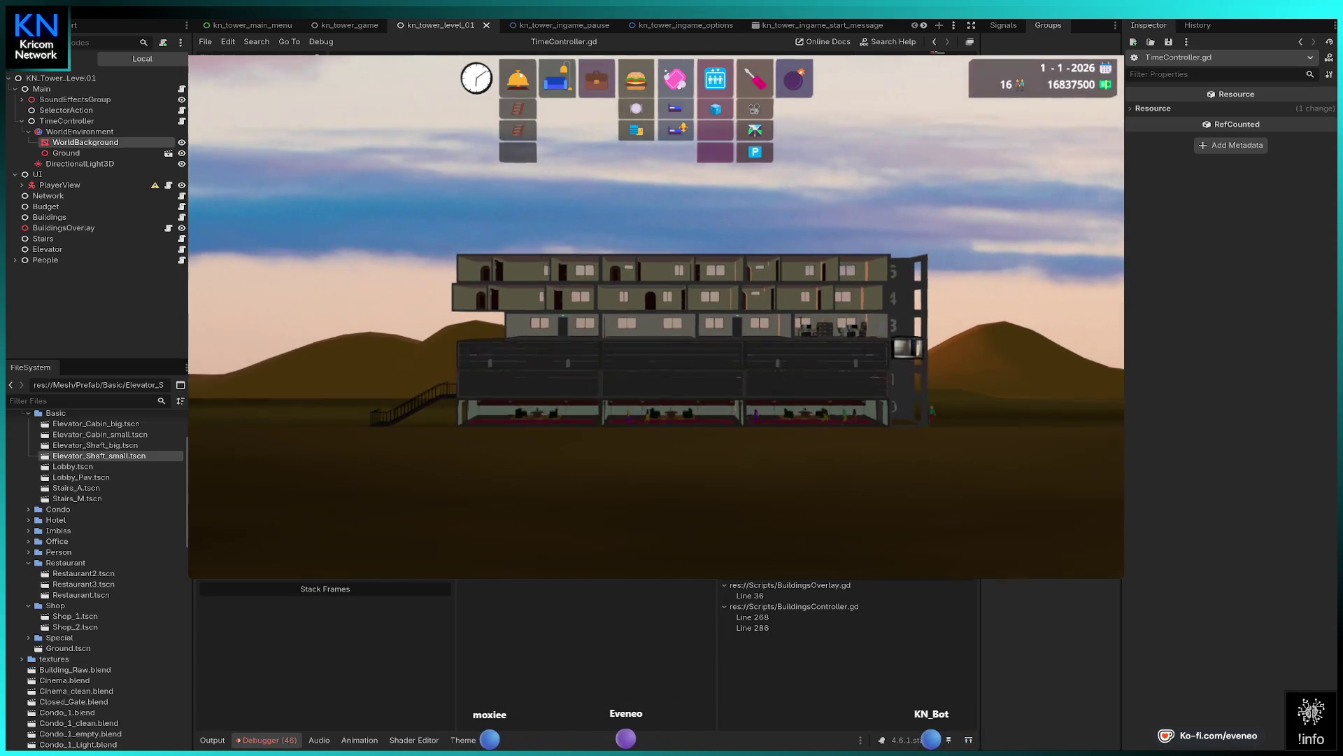
key("Right")
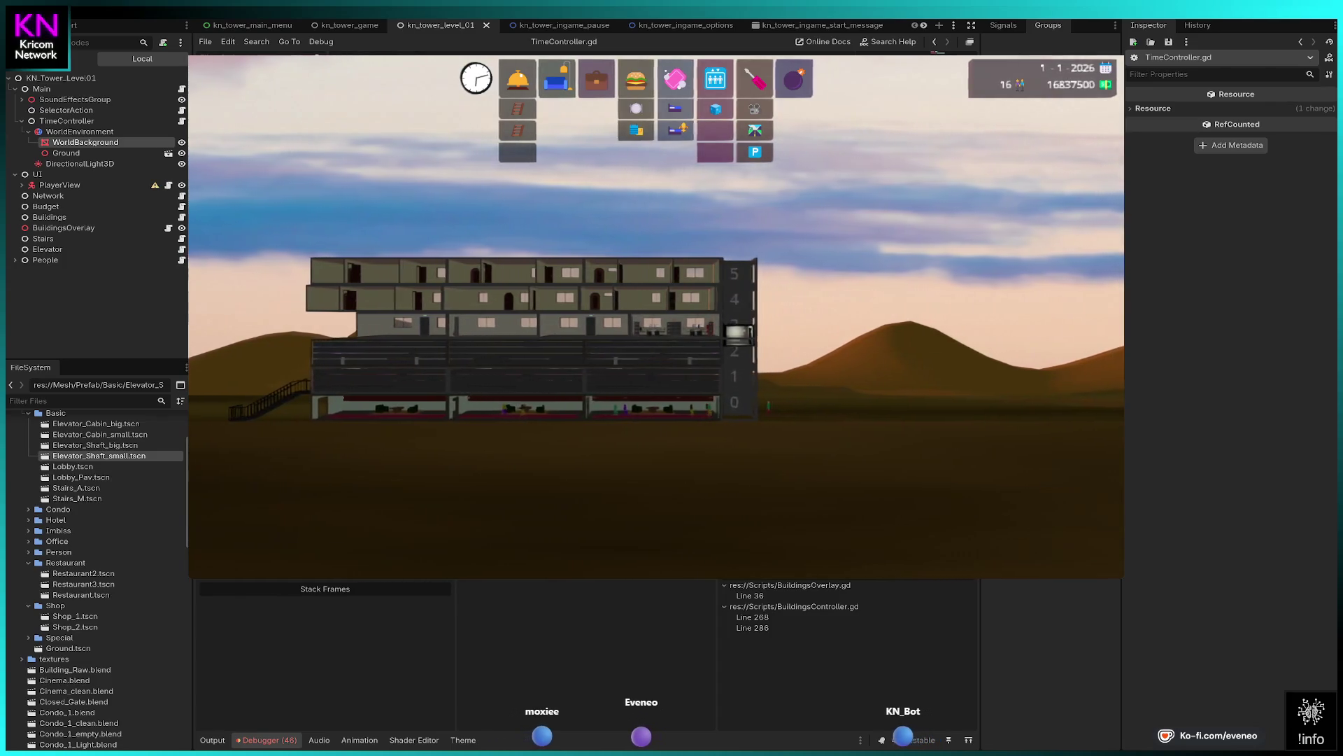
left_click(715, 79)
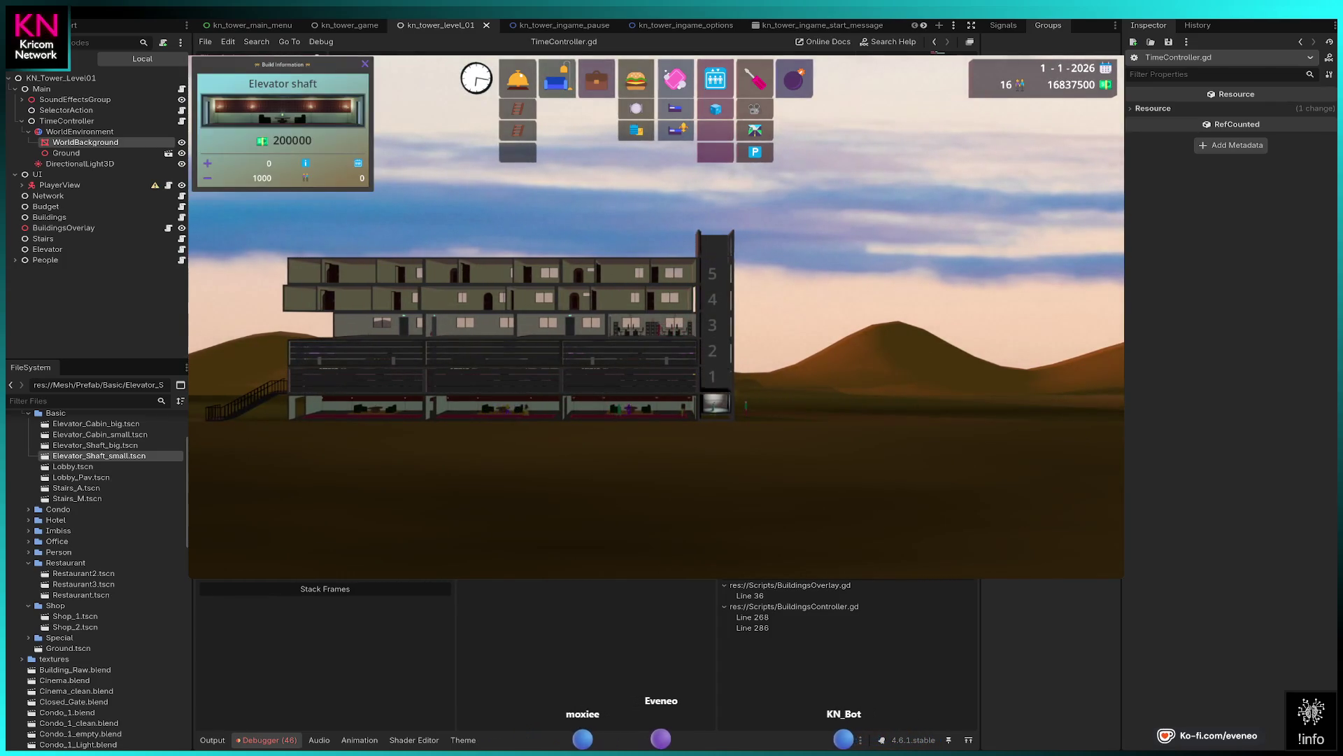
left_click(711, 238)
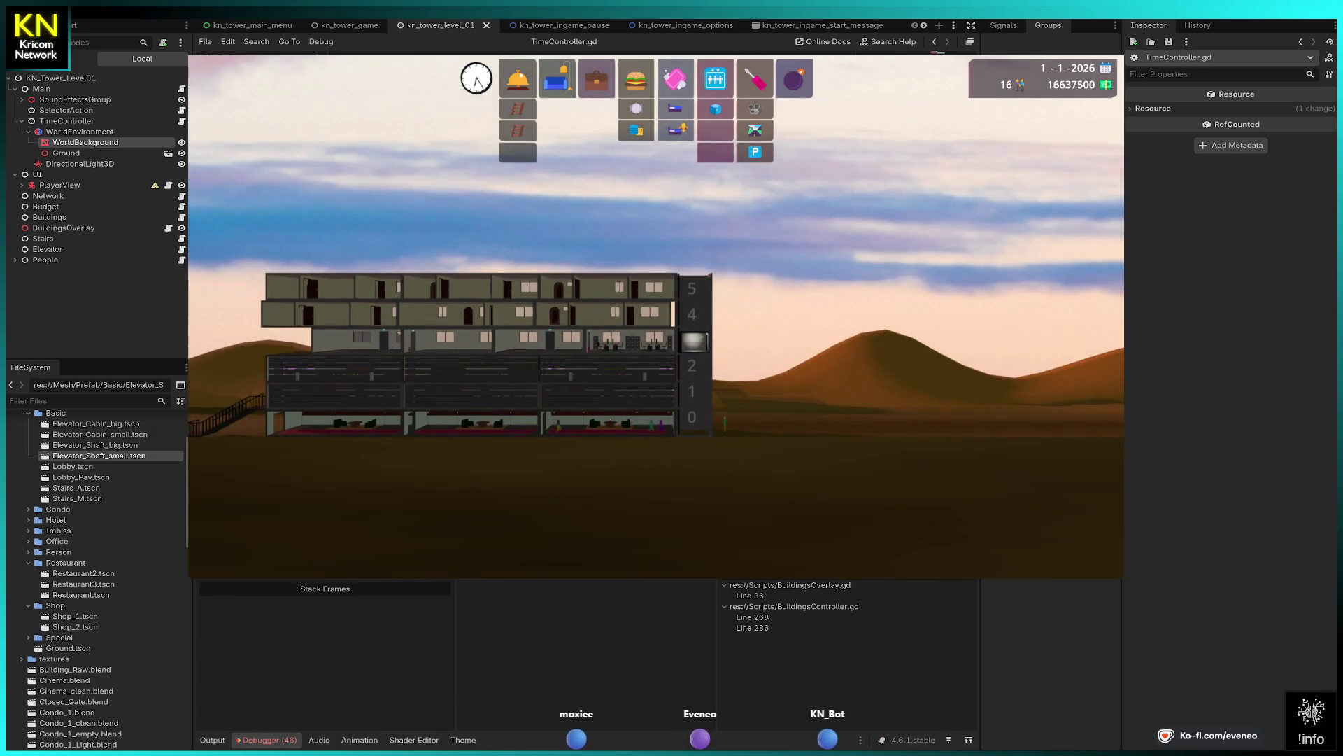
- Stack more elevator shaft segments so the shaft reaches floor 11
left_click(715, 79)
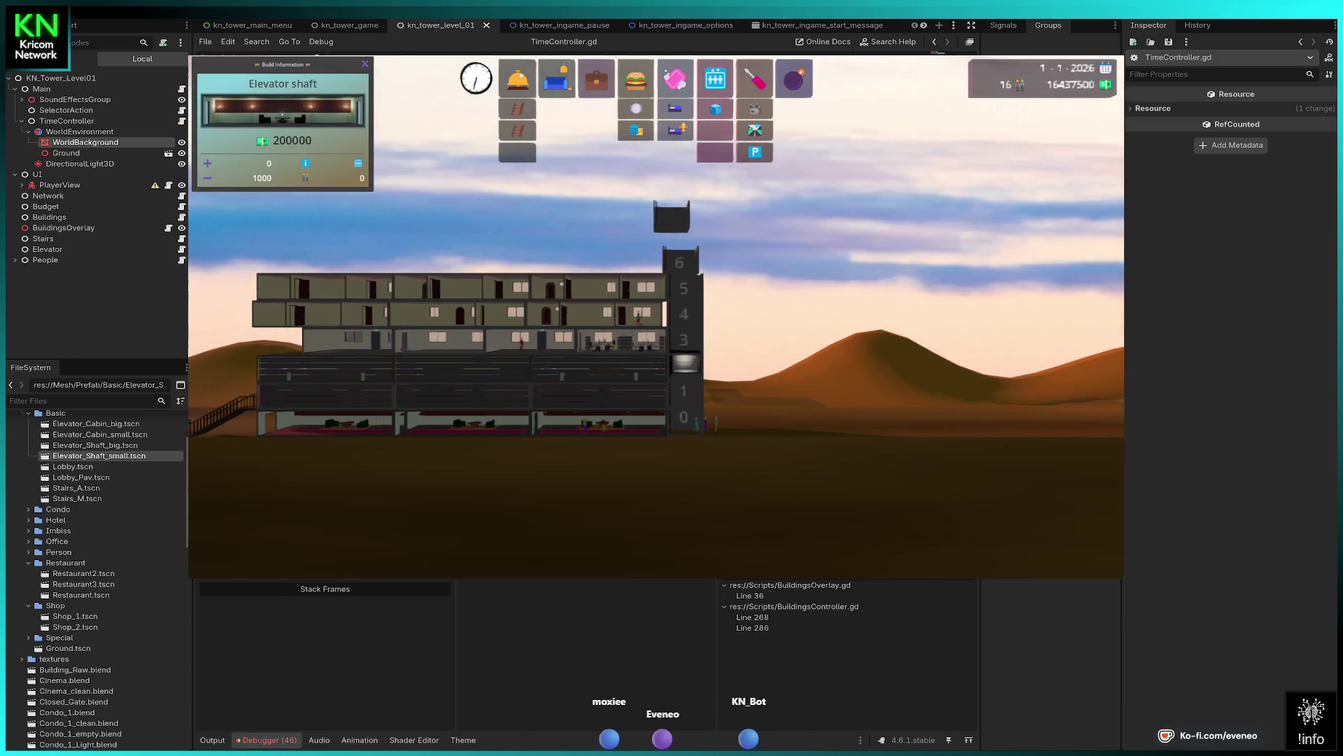
key("Escape")
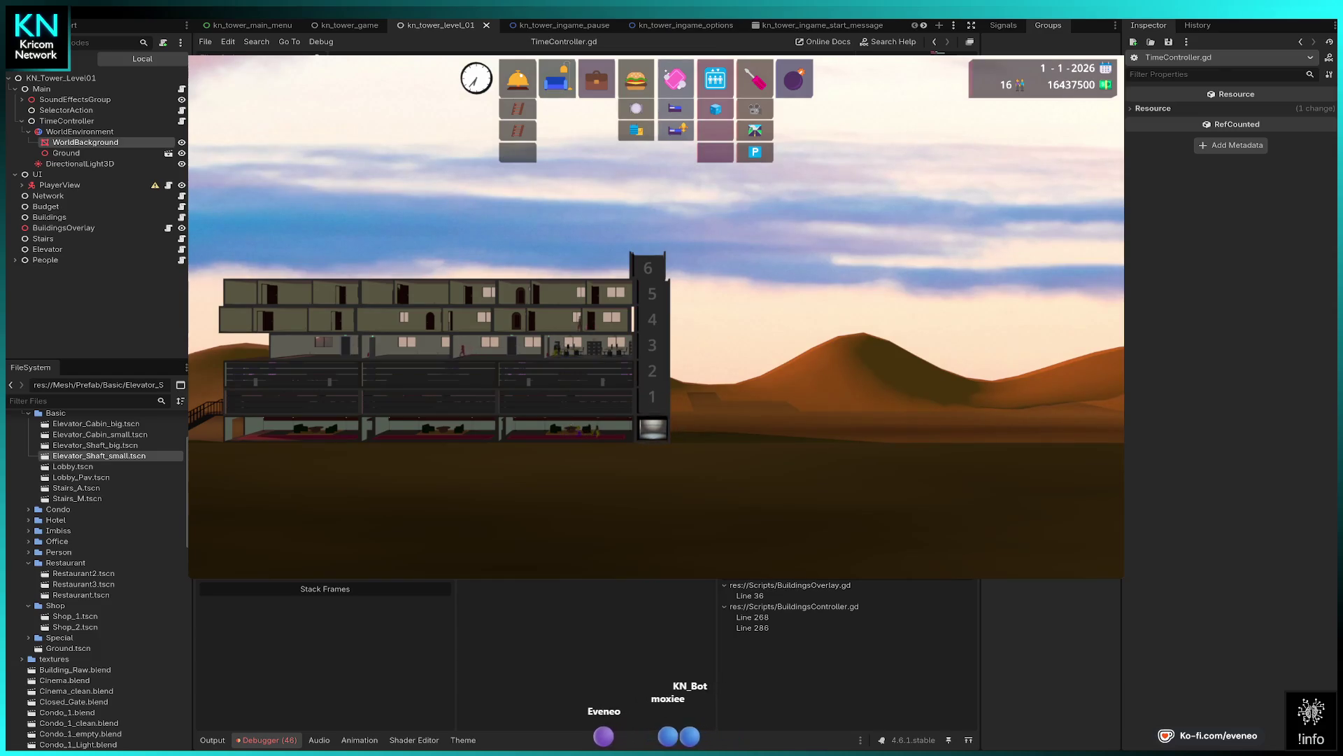
left_click(715, 78)
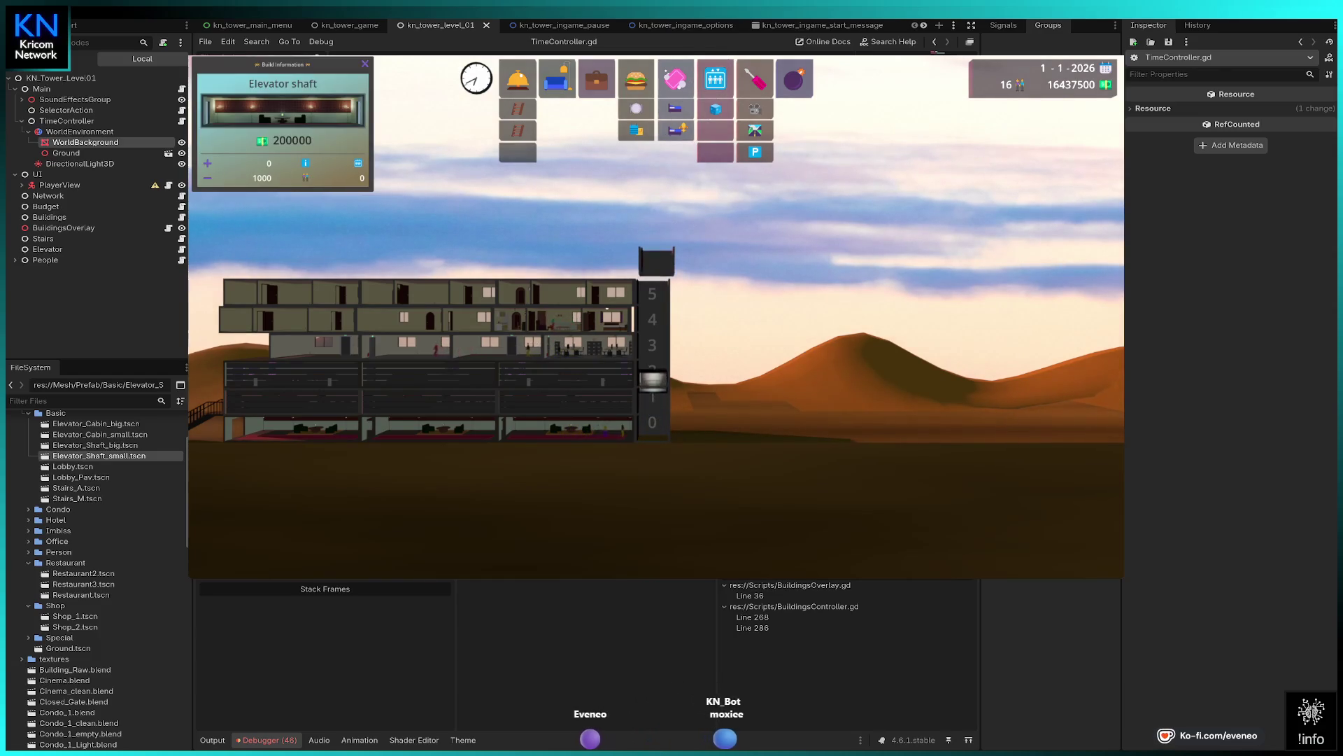
left_click(652, 237)
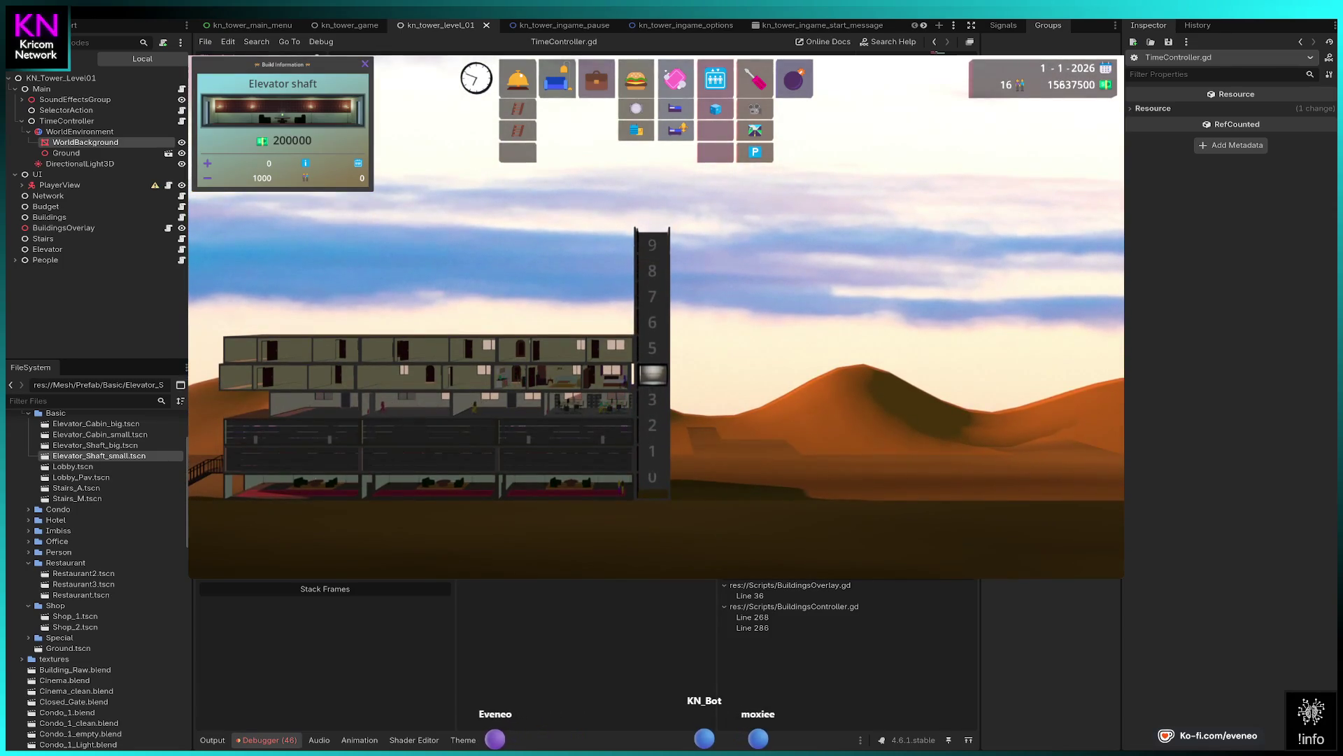
left_click(652, 235)
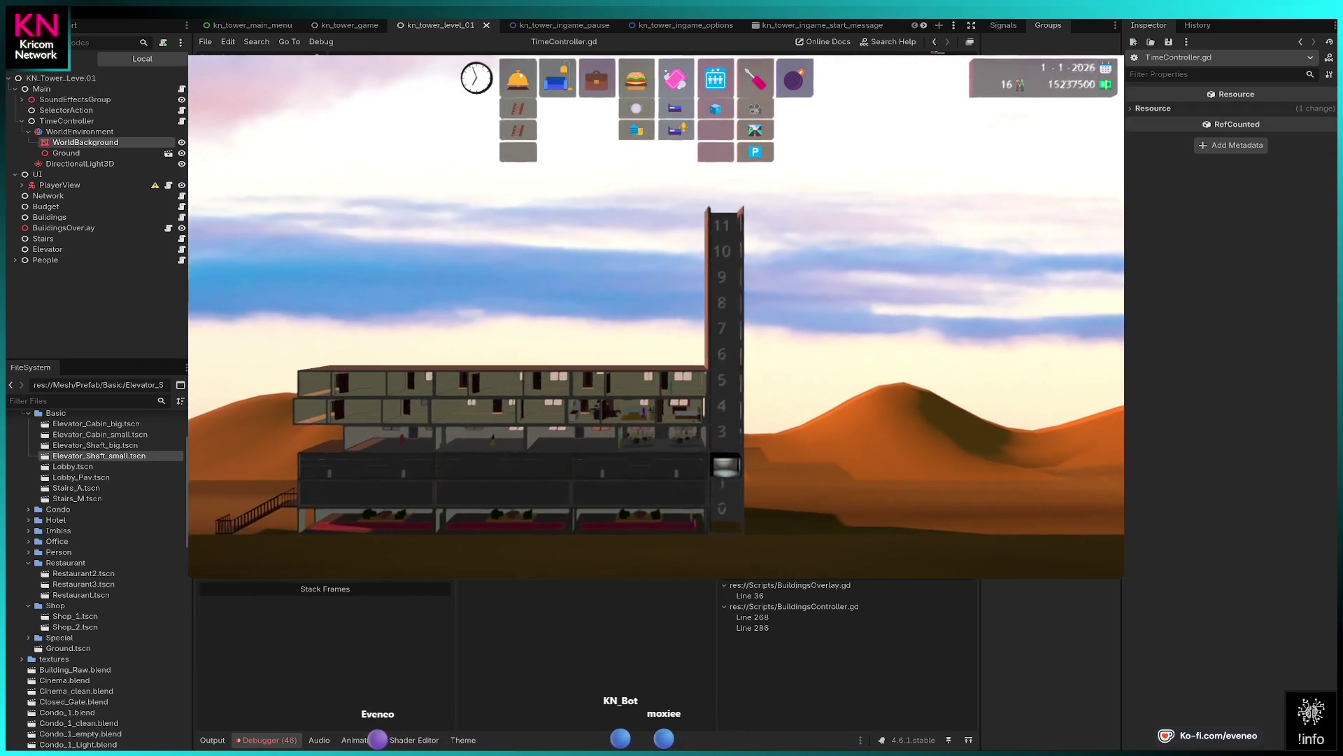
left_click(557, 79)
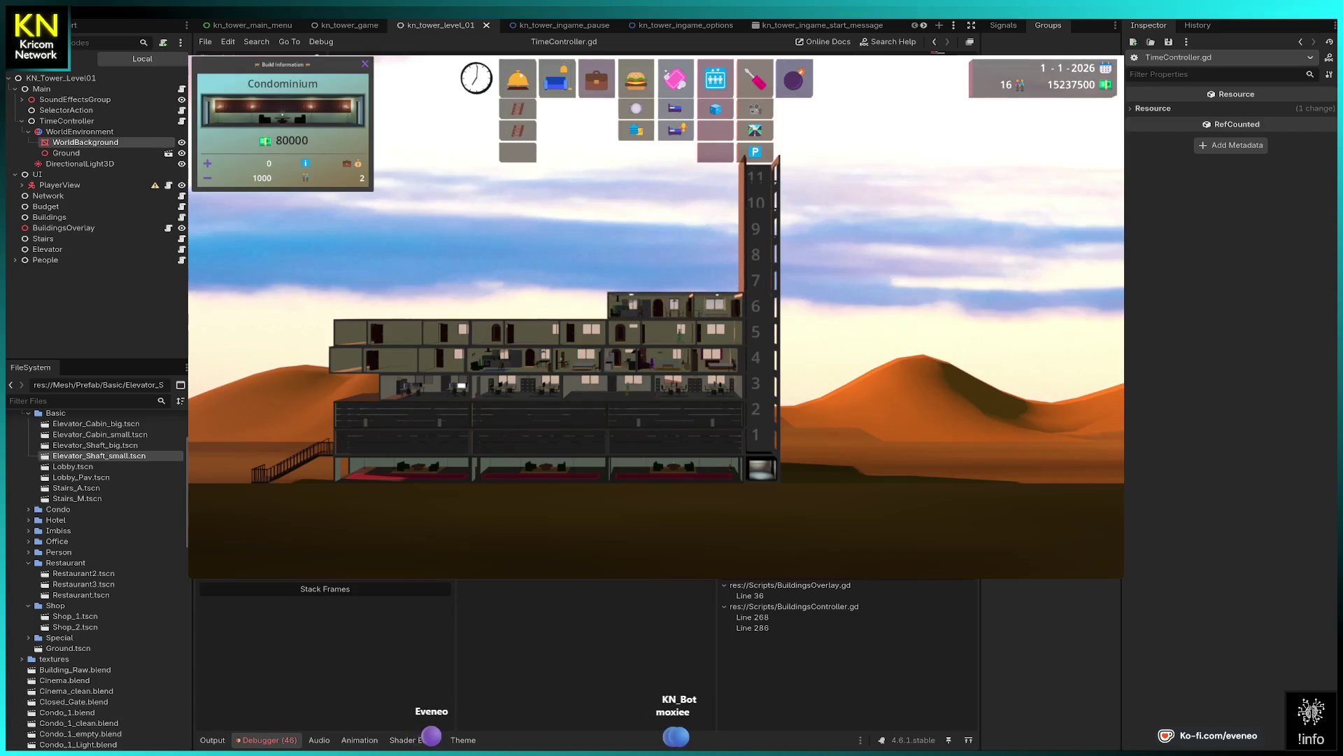
- Drag rows of condominiums across floors 6 and 7
left_click_drag(609, 305, 476, 305)
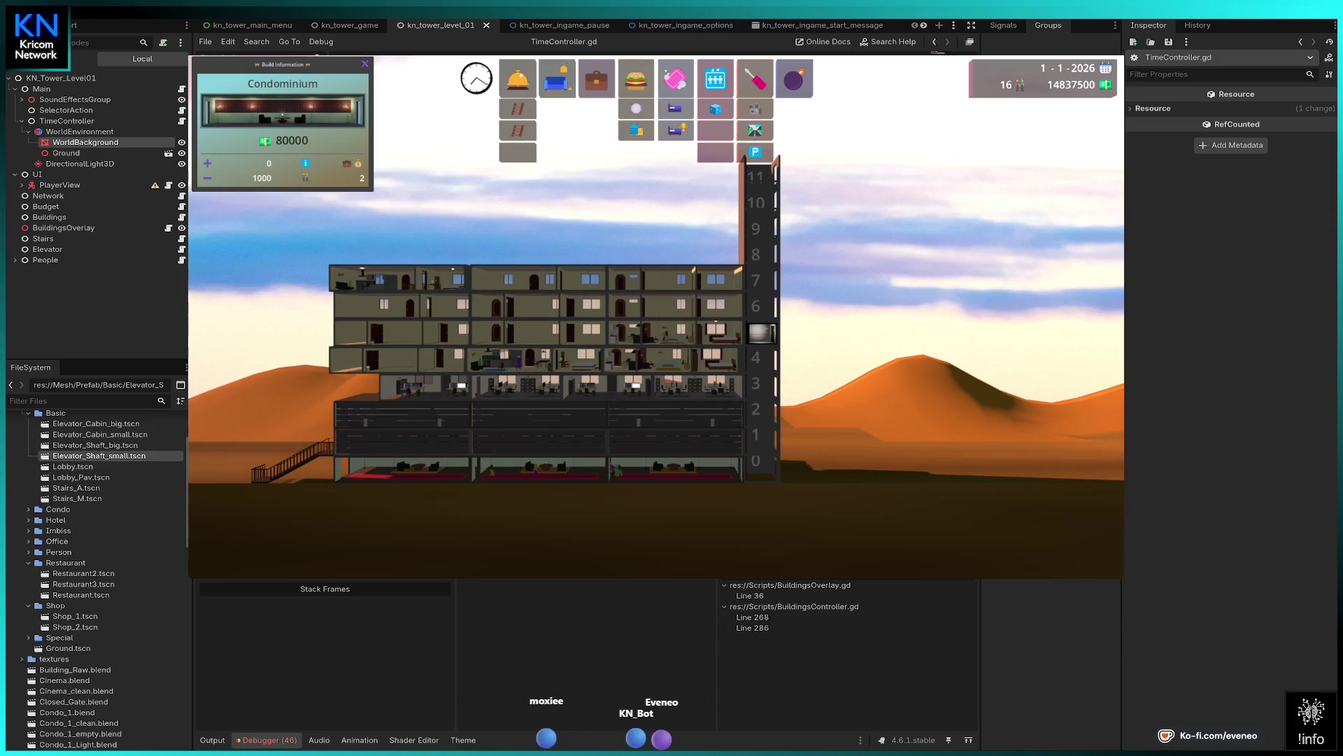
key("Escape")
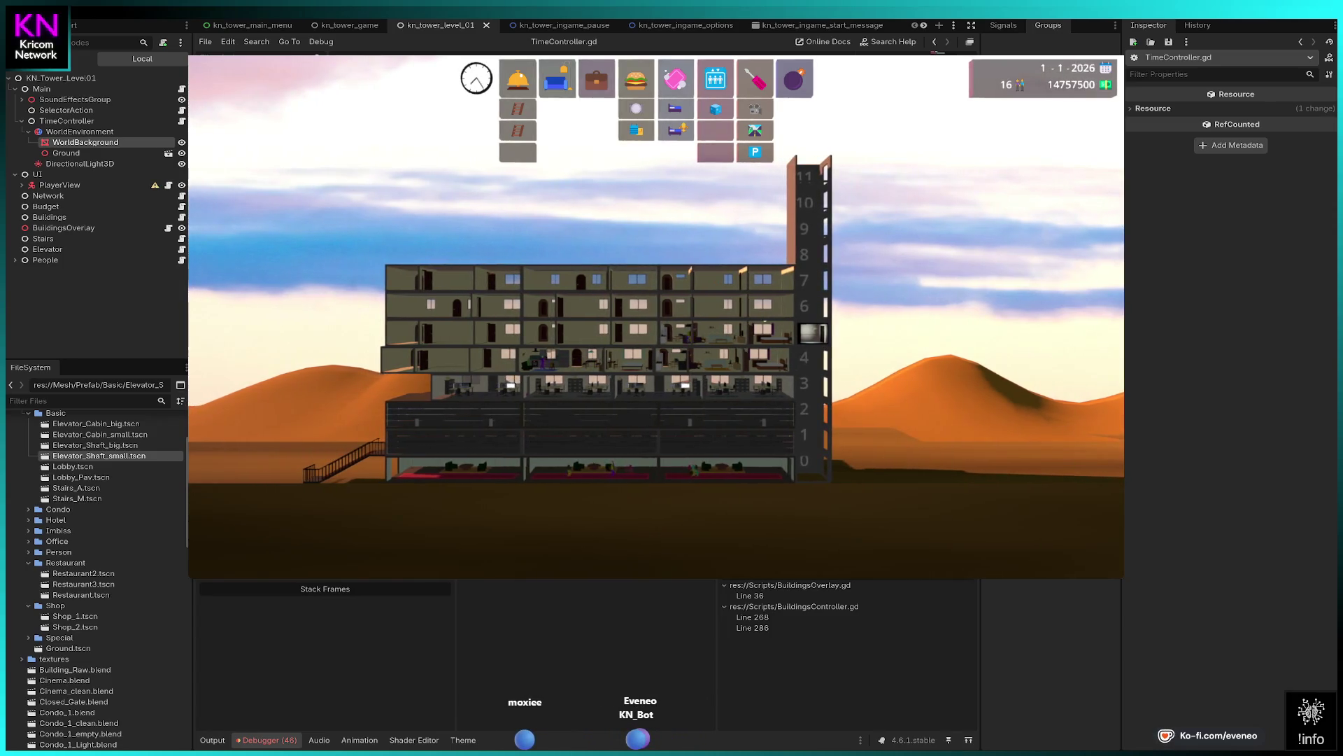
left_click(596, 79)
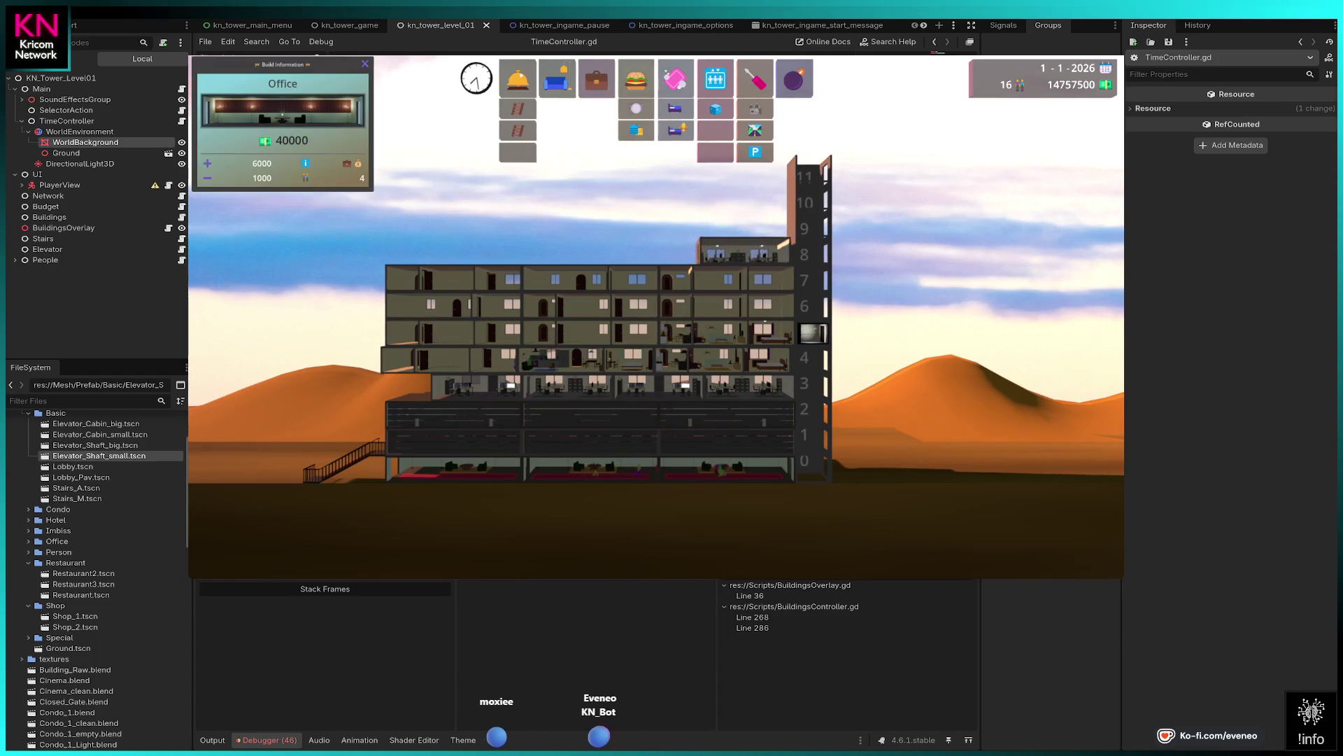
- Build four offices across floor 8 and three on floor 9
left_click(748, 252)
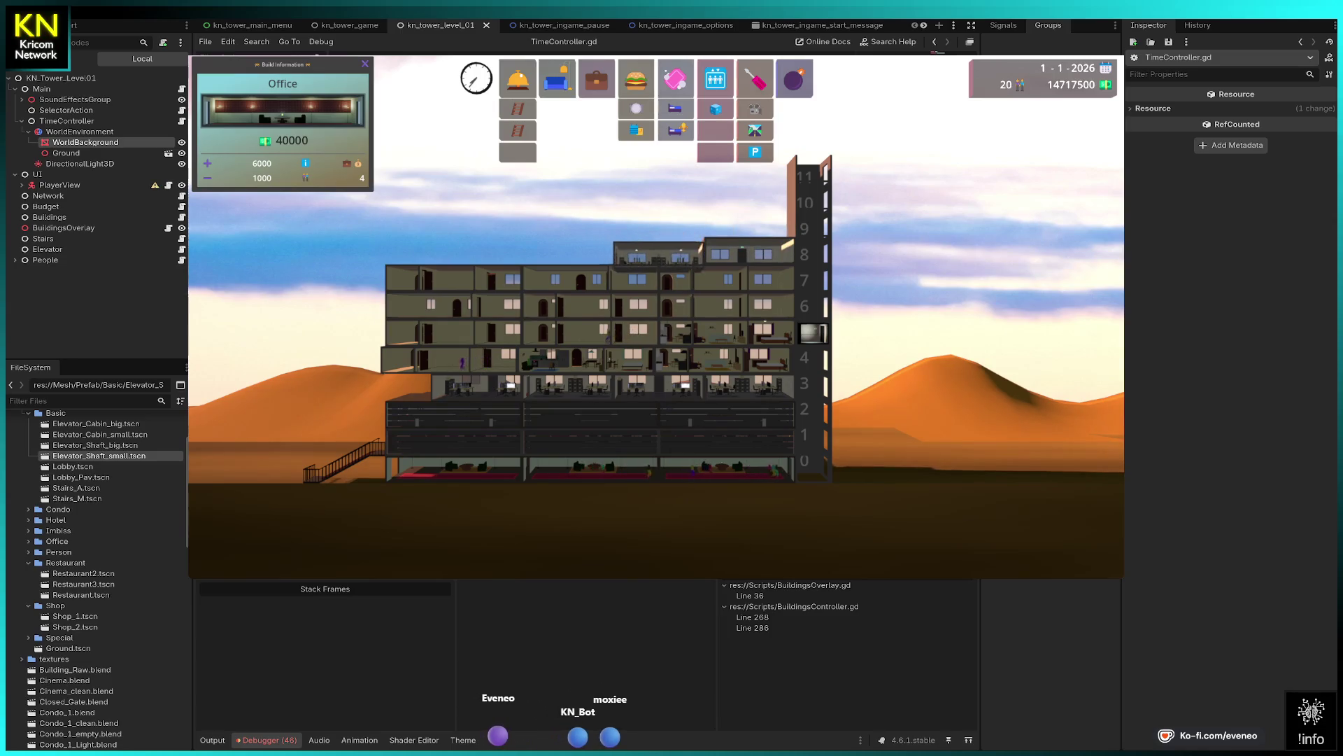
left_click(658, 248)
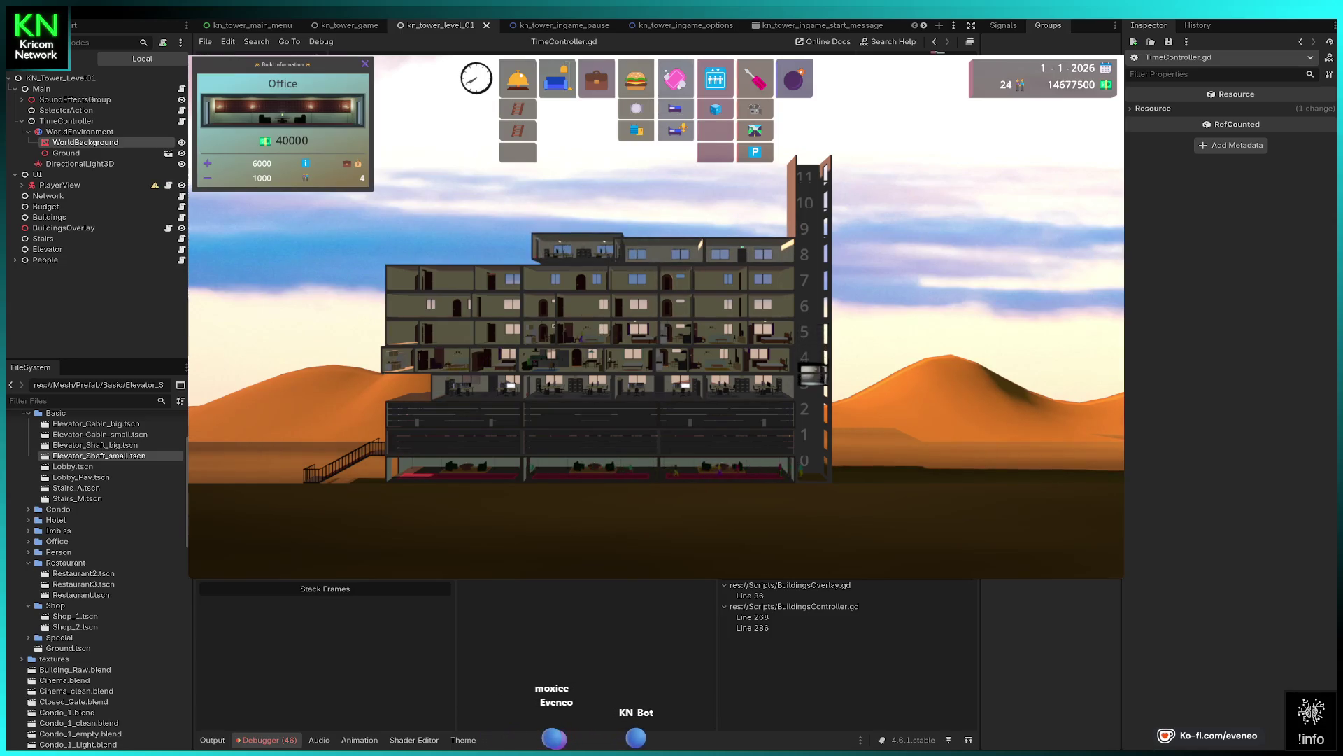
left_click(567, 249)
left_click(477, 251)
left_click(749, 223)
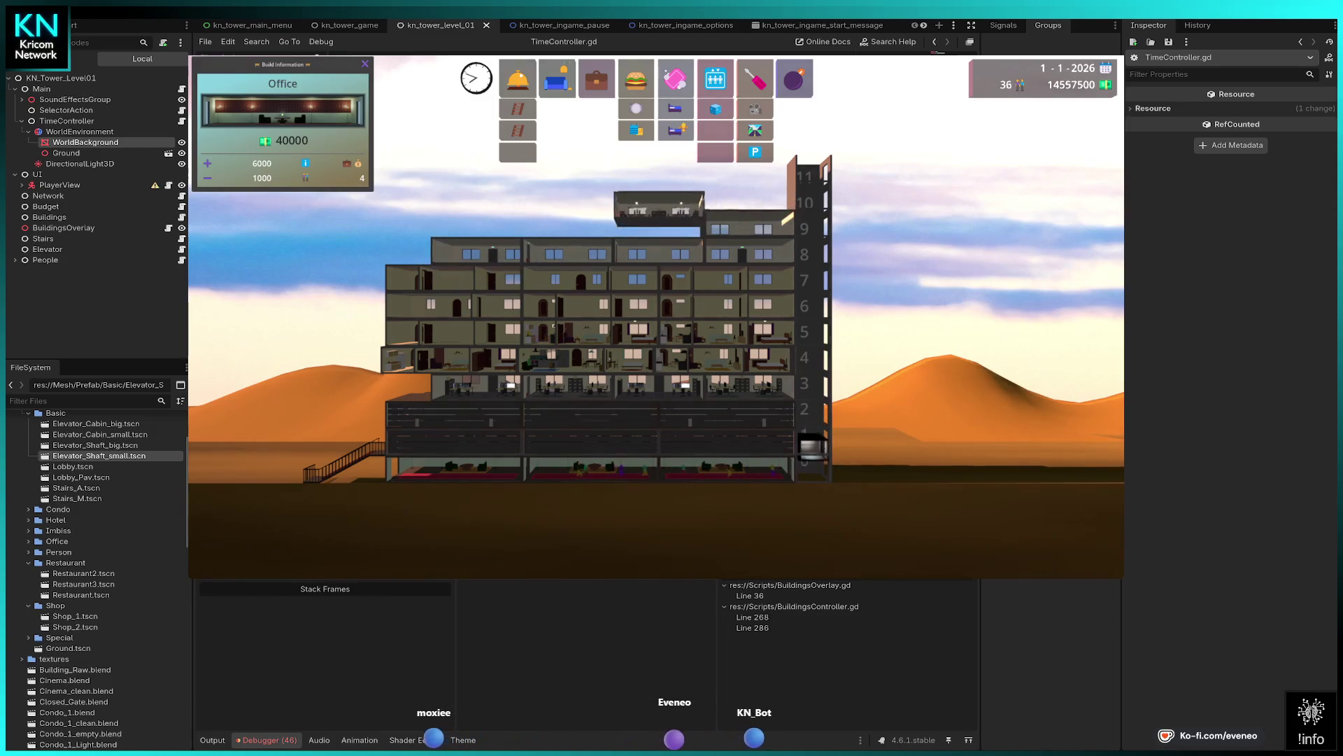
left_click(657, 223)
left_click(568, 223)
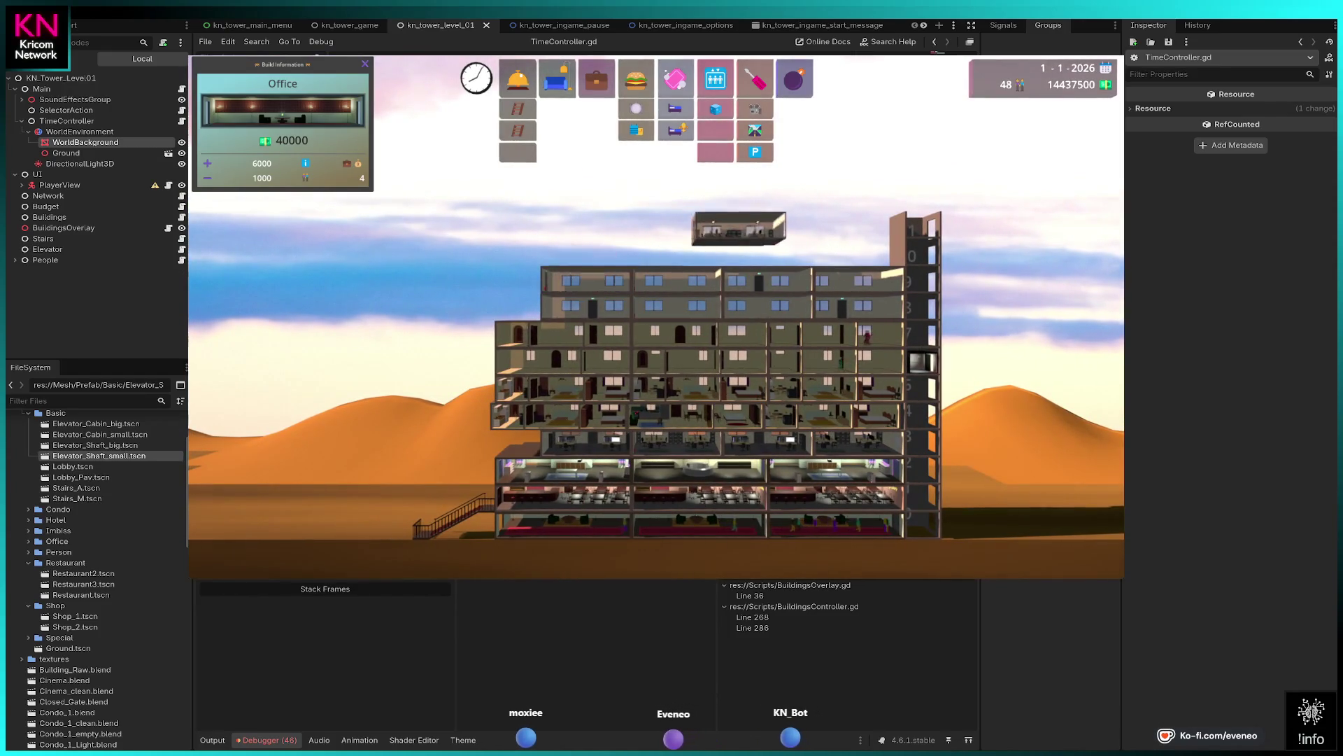
- Place a row of offices along the top floor 10 and exit build mode
left_click(852, 254)
left_click(769, 253)
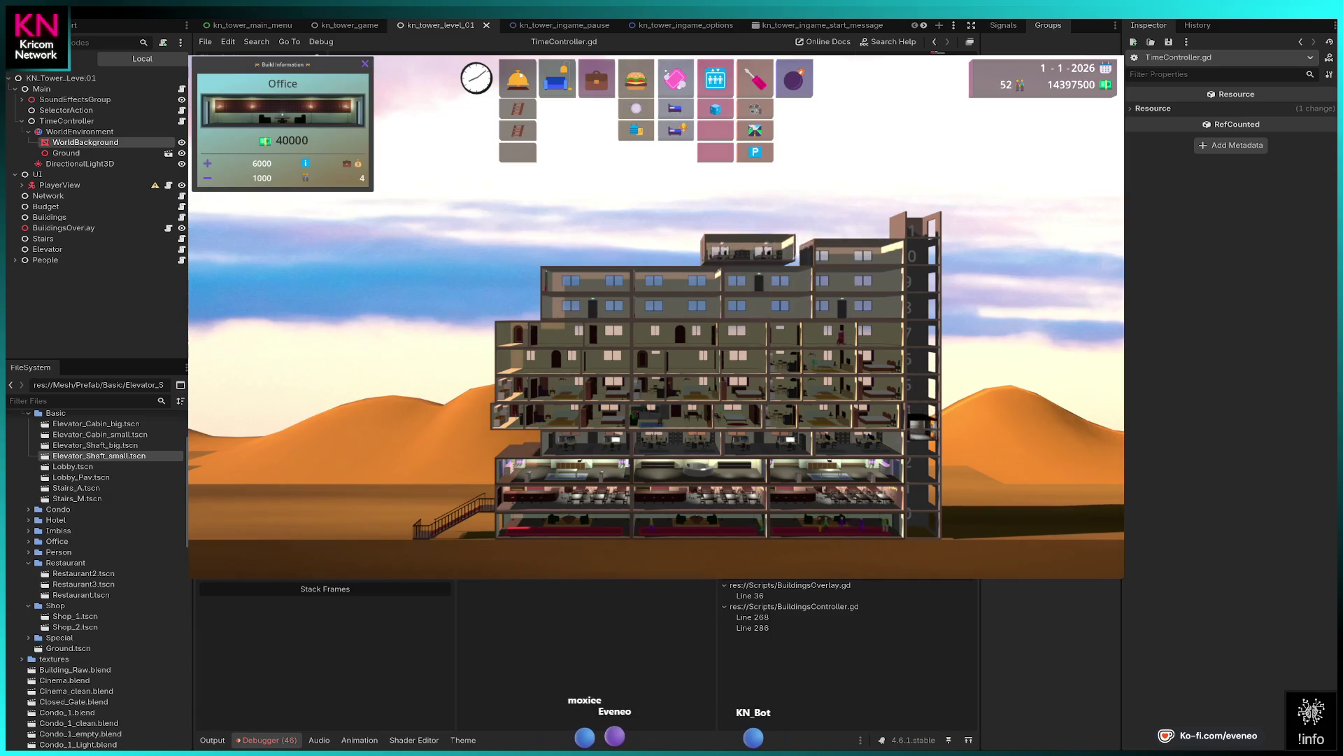
left_click(686, 248)
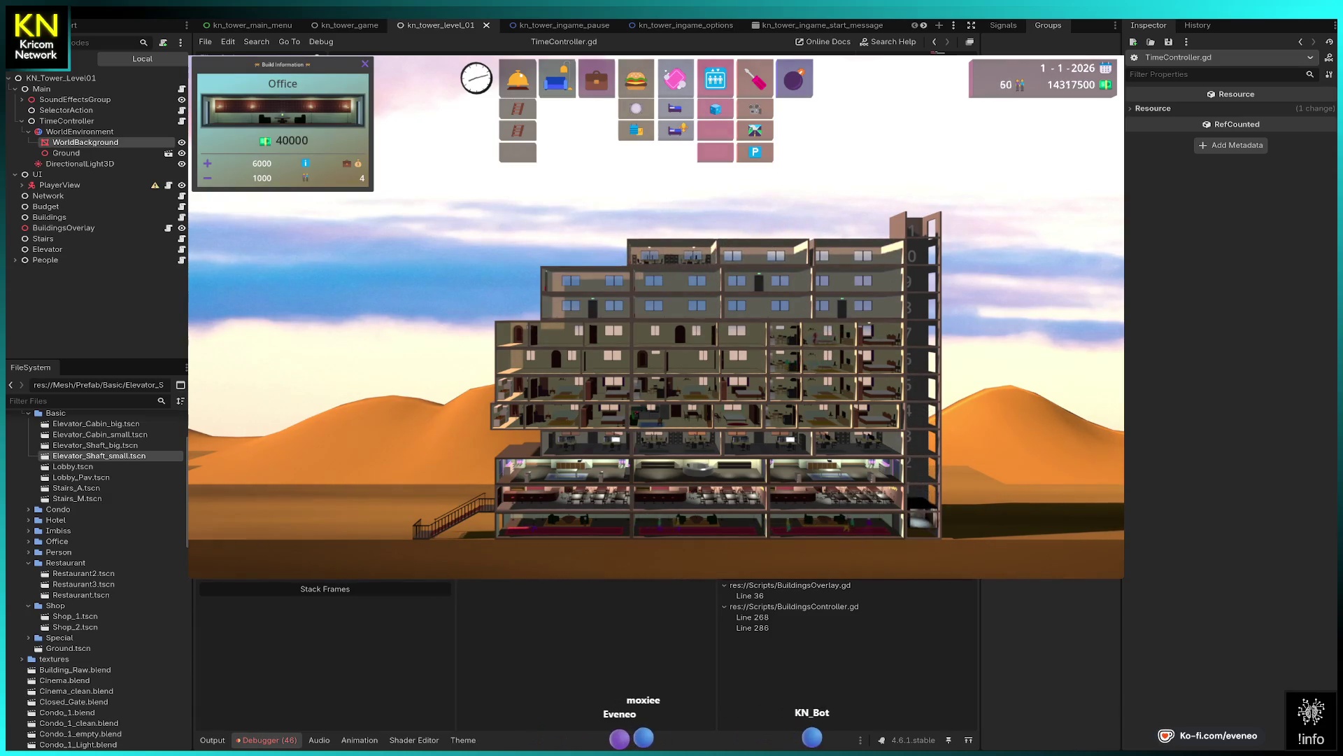
left_click(582, 250)
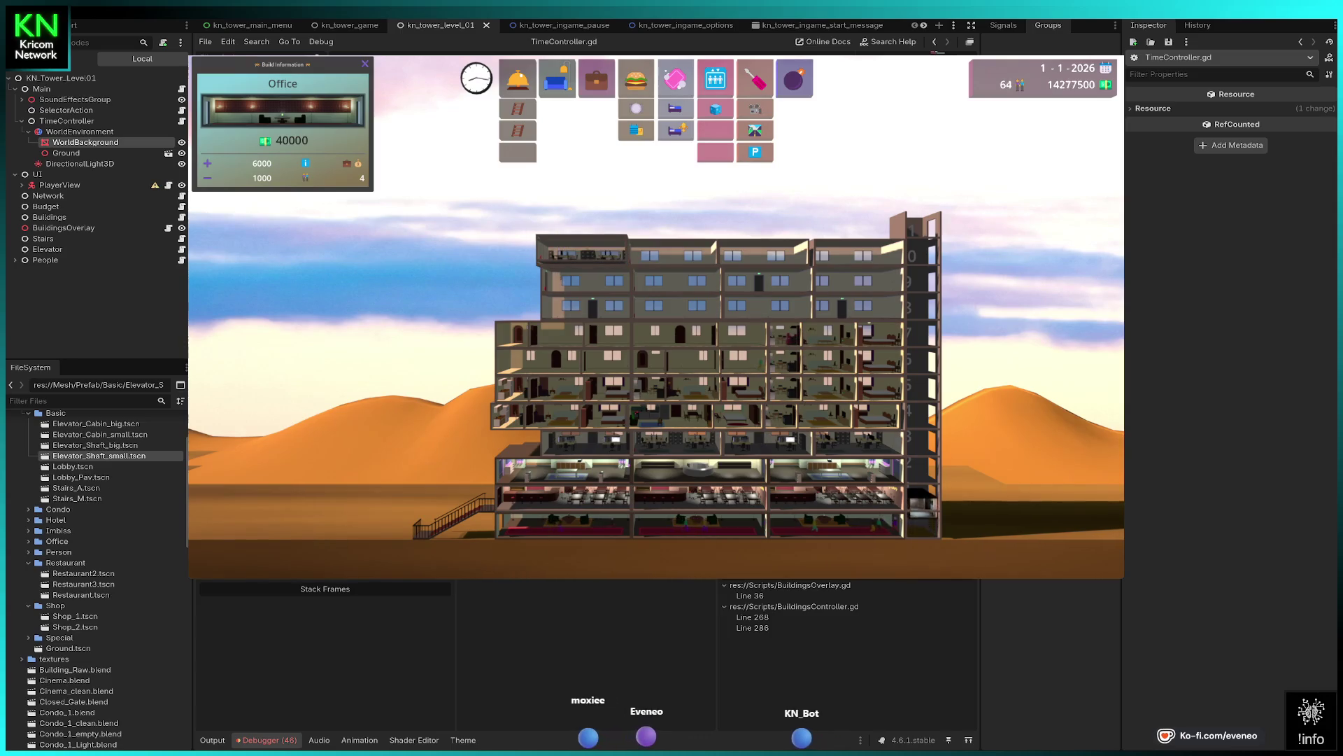
left_click(582, 251)
key("Escape")
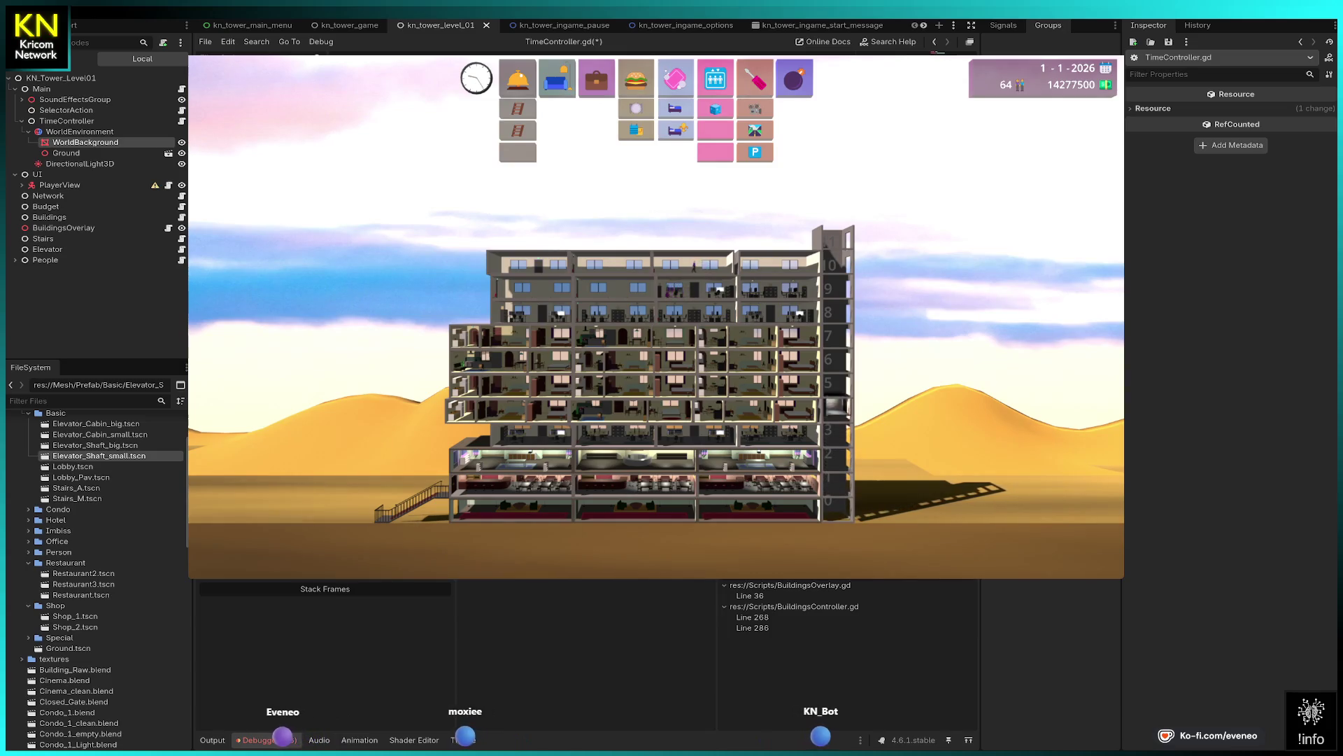
- Show the budget overview: 64 population, 51 buildings, 11 floors, satisfaction 100
scroll(989, 316, "up", 2)
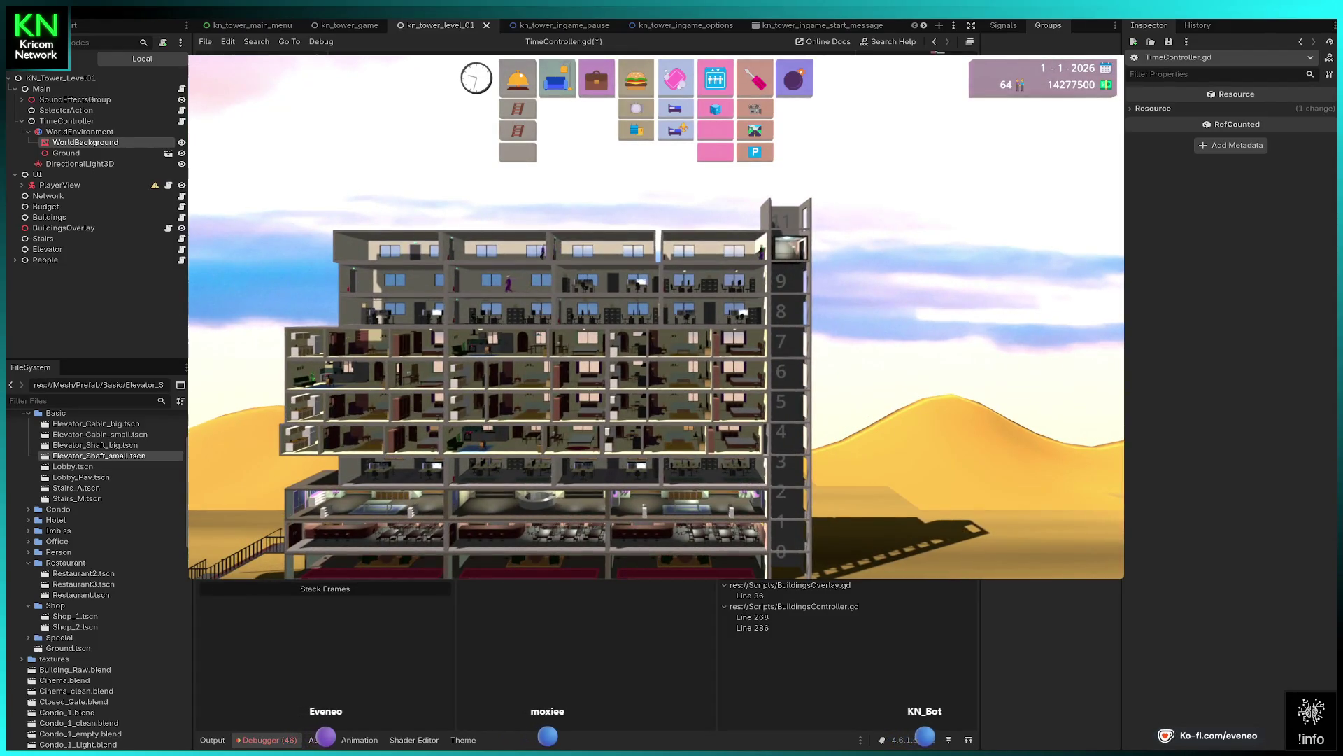
scroll(658, 316, "down", 2)
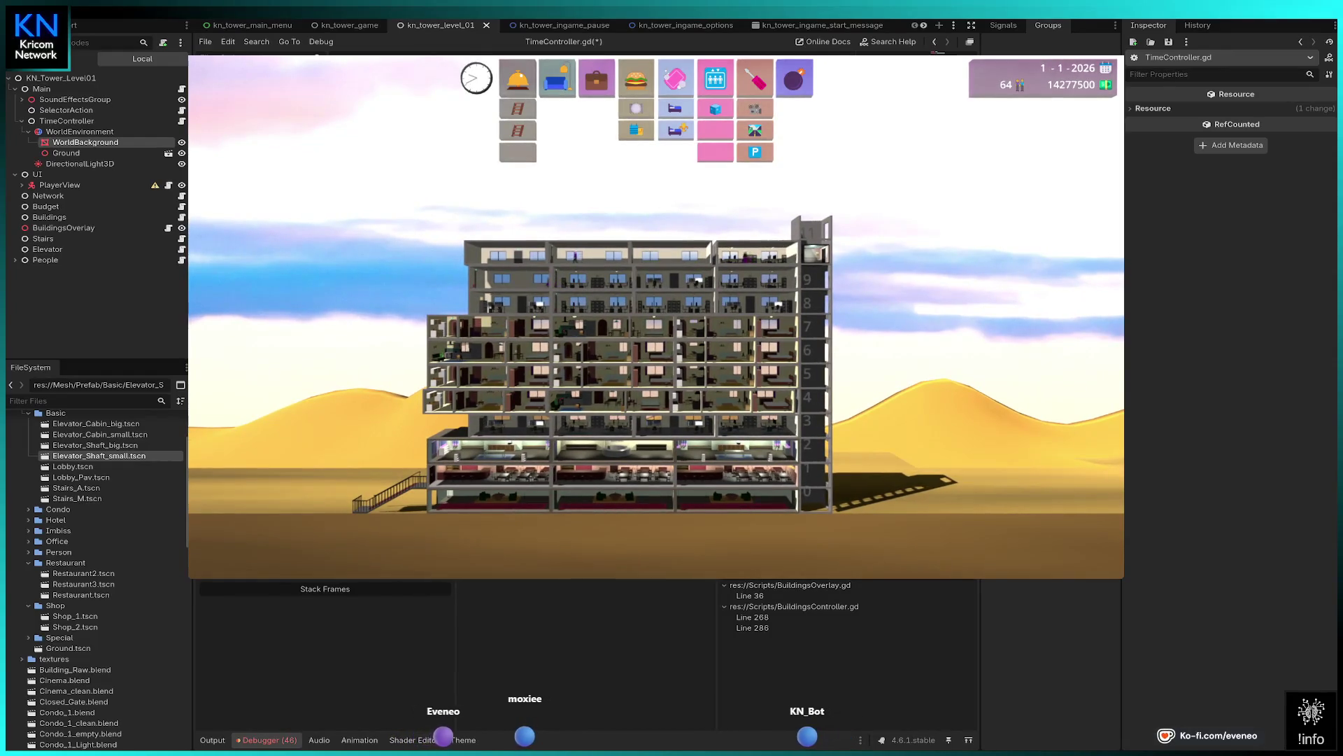
scroll(630, 363, "up", 3)
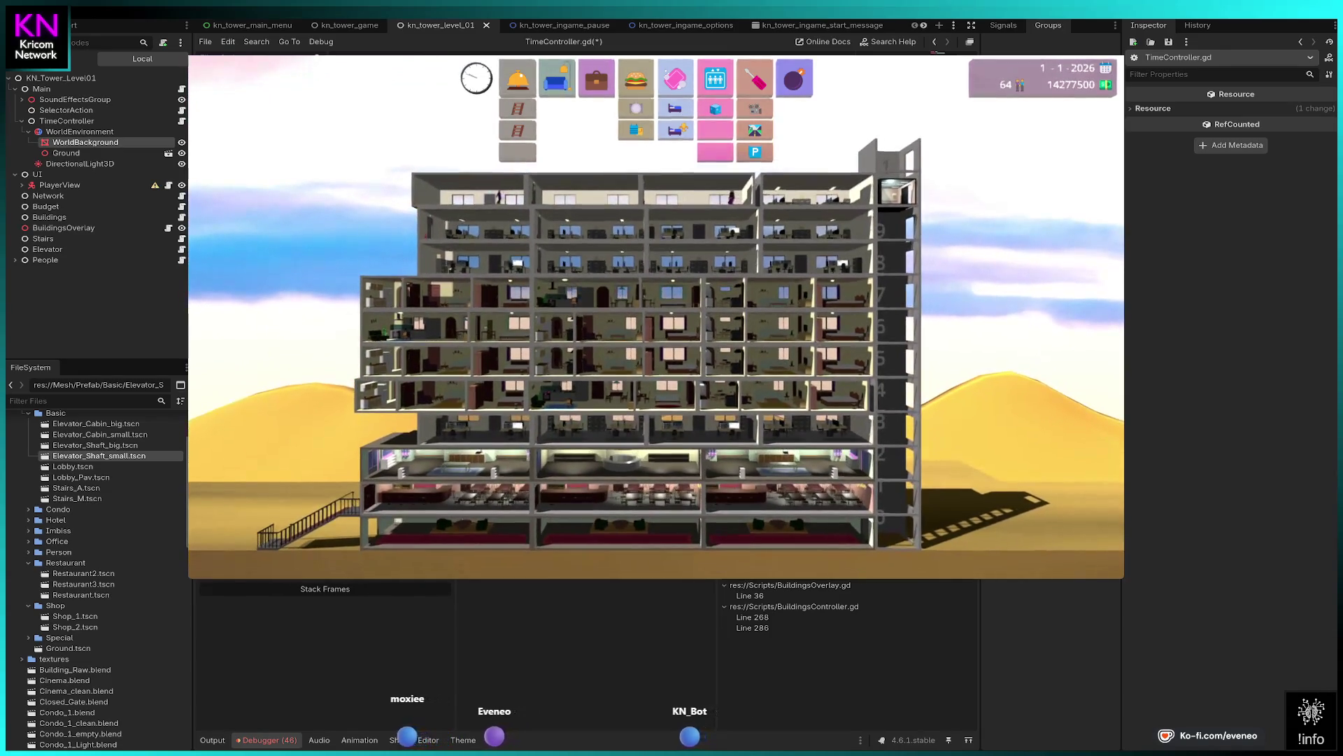
key("b")
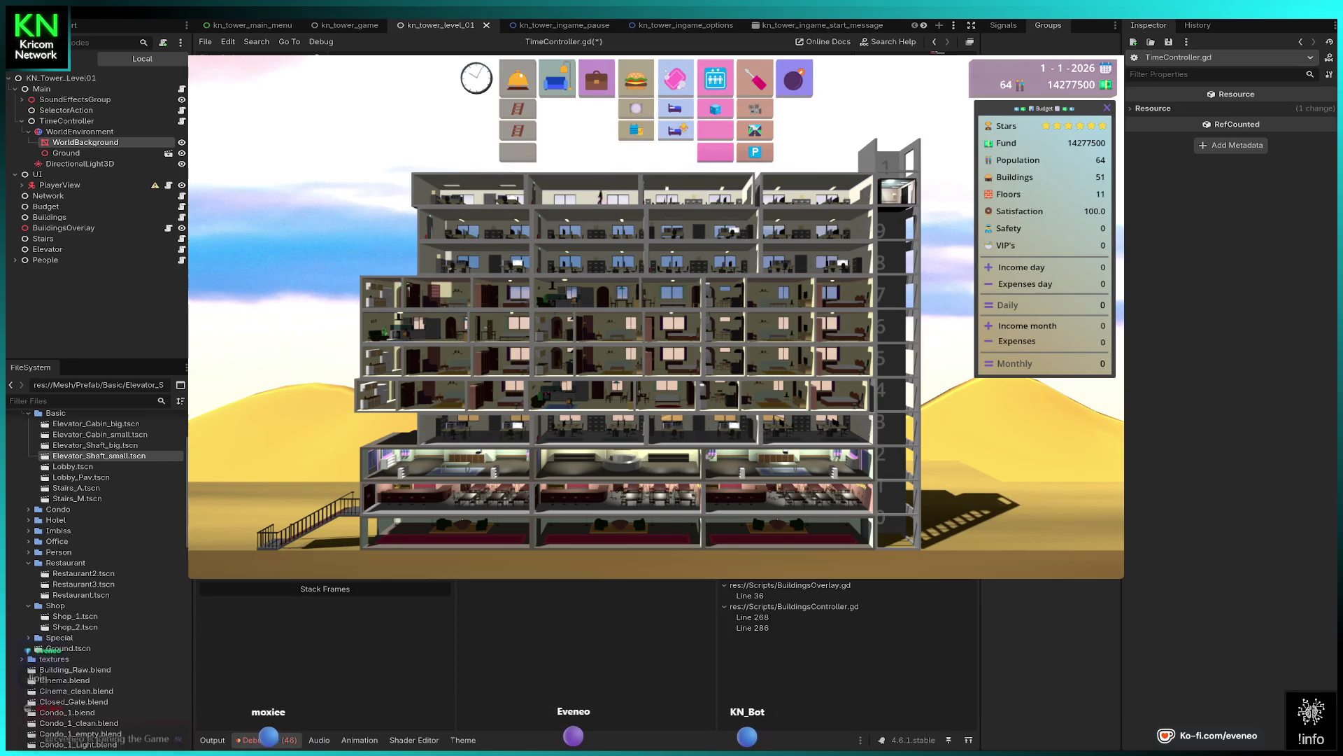
- Pan the camera across the tower toward the elevator shaft as a new visitor's inspector card appears
key("a")
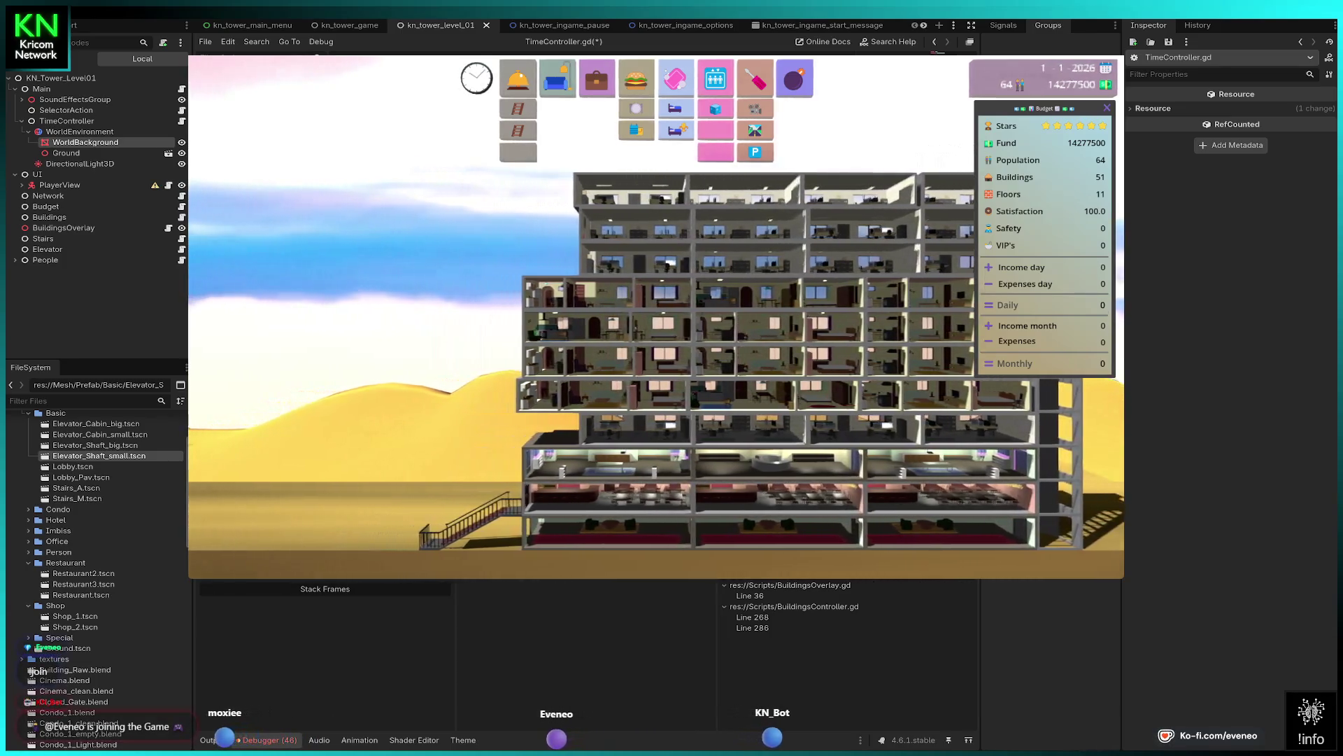
key("a")
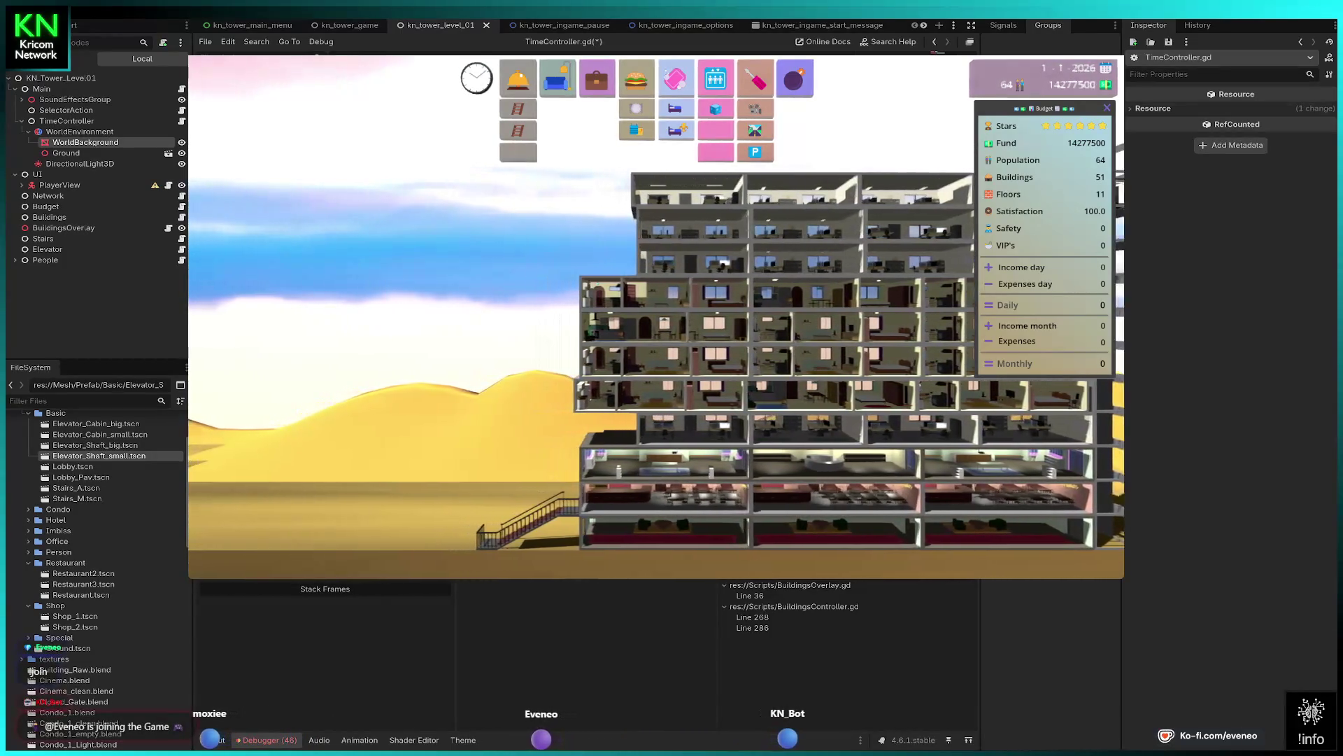
key("d")
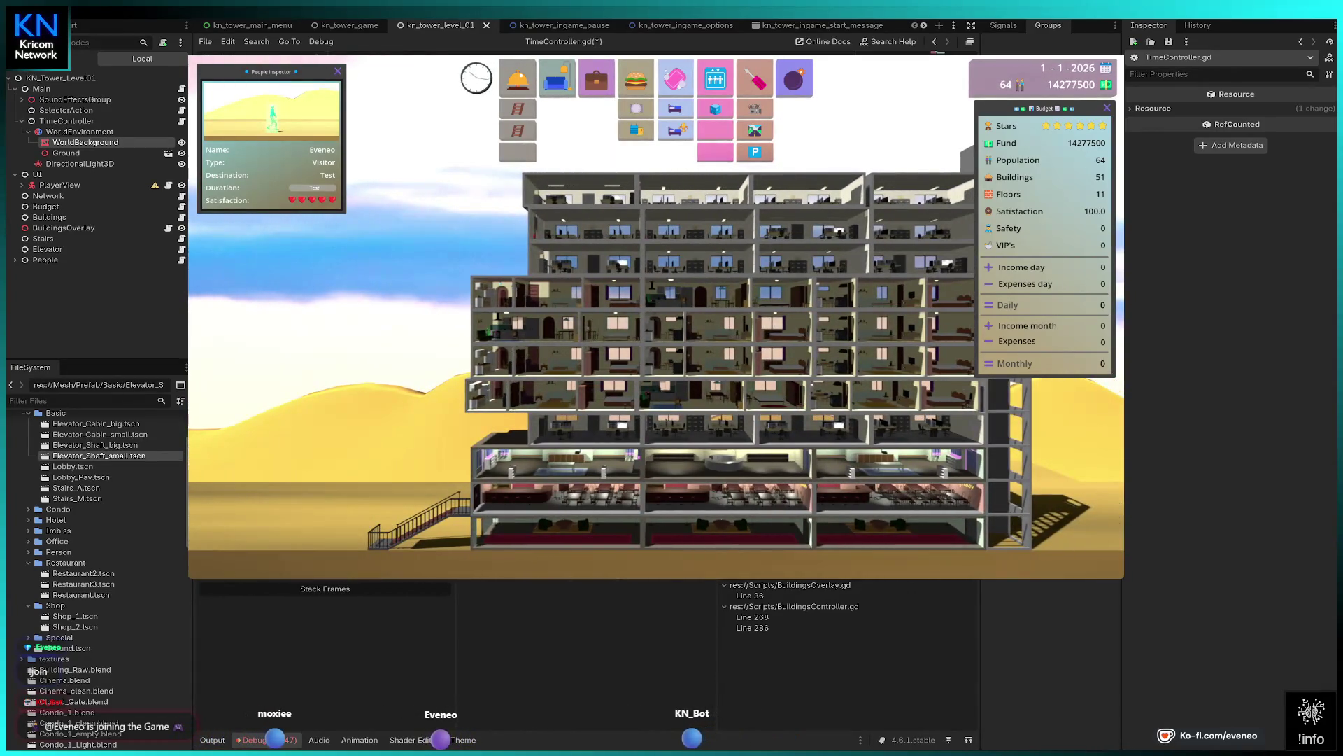
scroll(664, 322, "down", 1)
key("d")
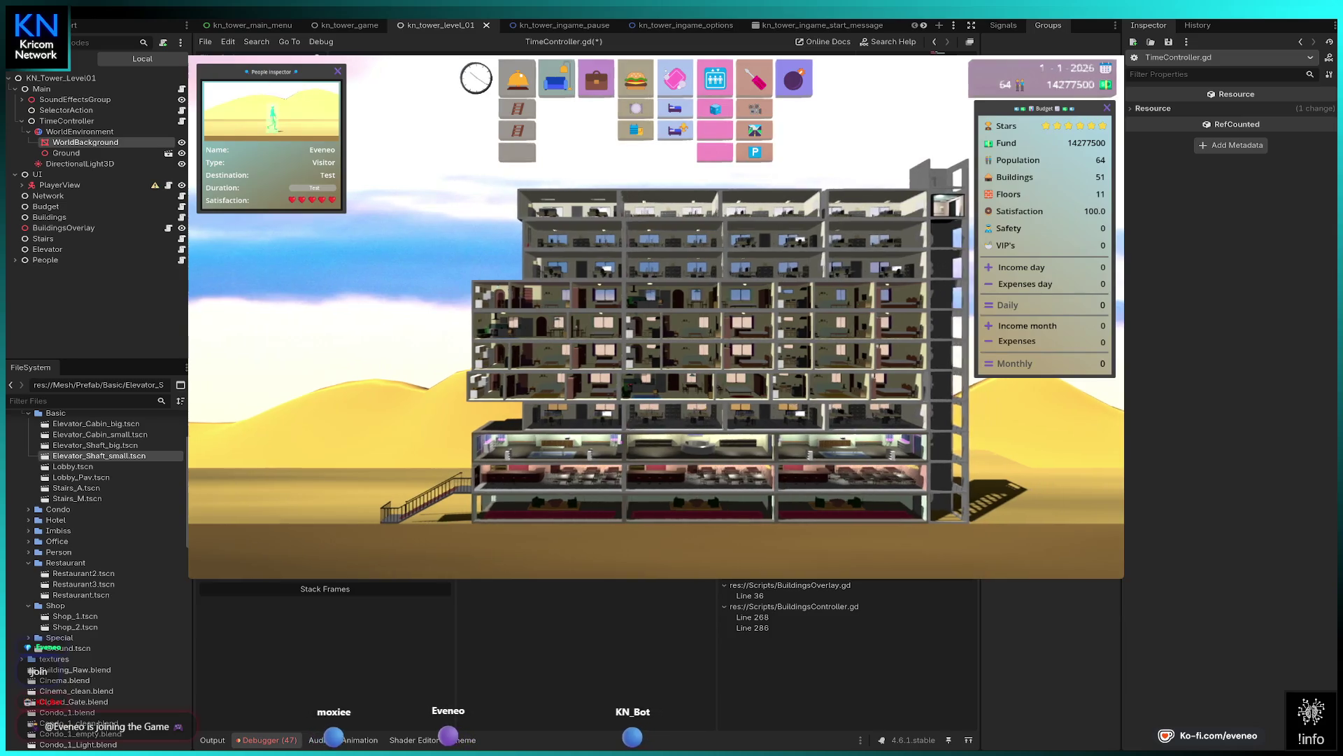